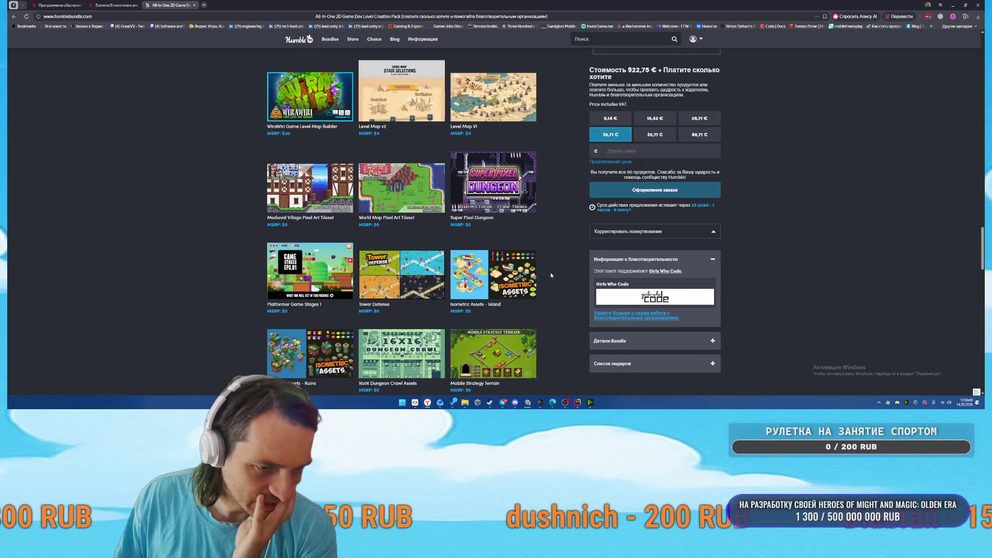
Browse the bundle page and compare the 25,71 € and 15,42 € price tiers
scroll(551, 276, down, 5)
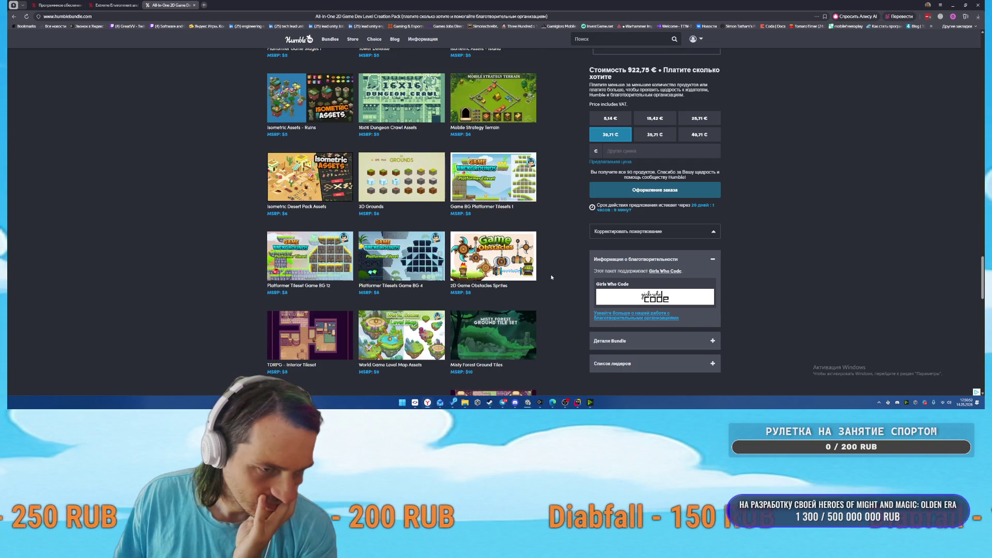
scroll(551, 278, down, 3)
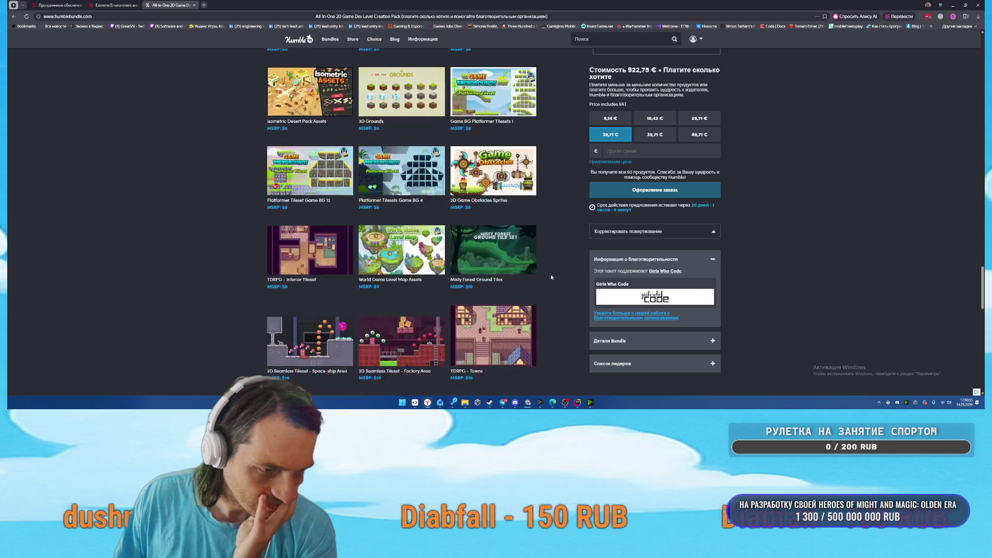
scroll(550, 277, down, 3)
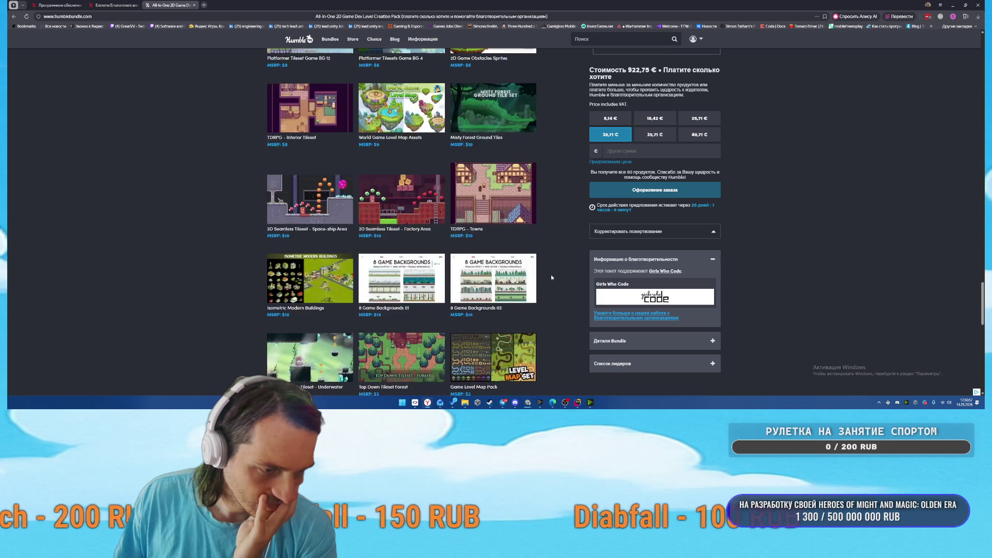
scroll(553, 278, down, 2)
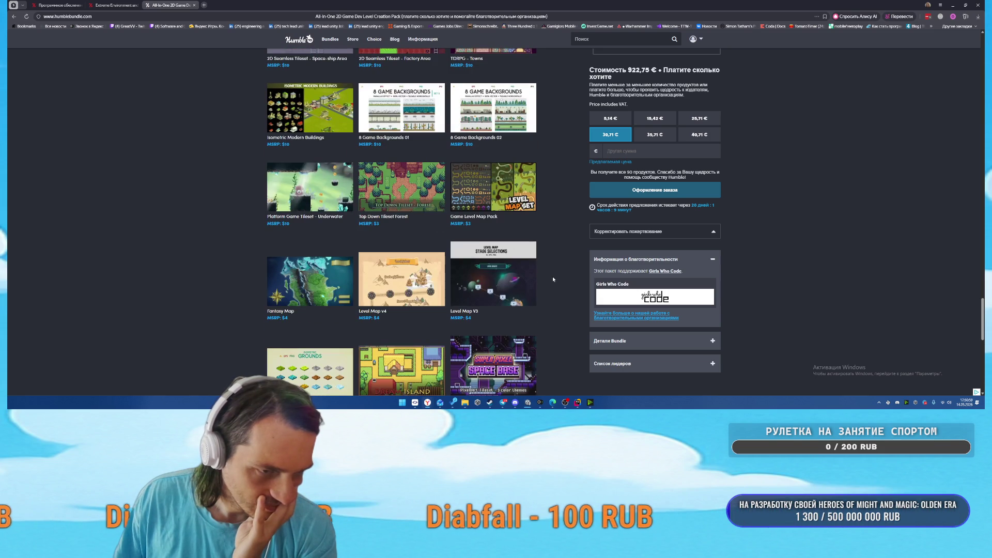
scroll(552, 277, down, 2)
scroll(554, 281, down, 3)
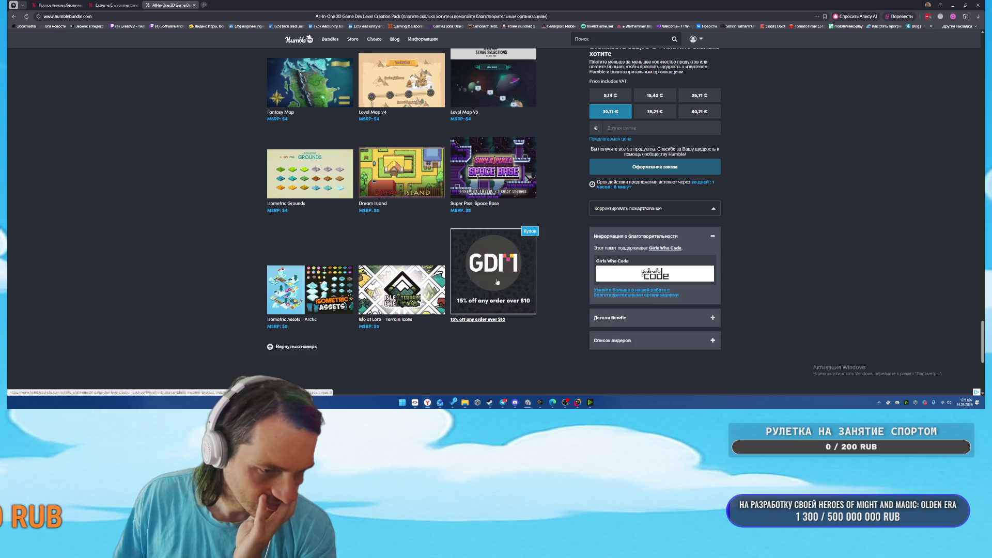
scroll(504, 281, up, 10)
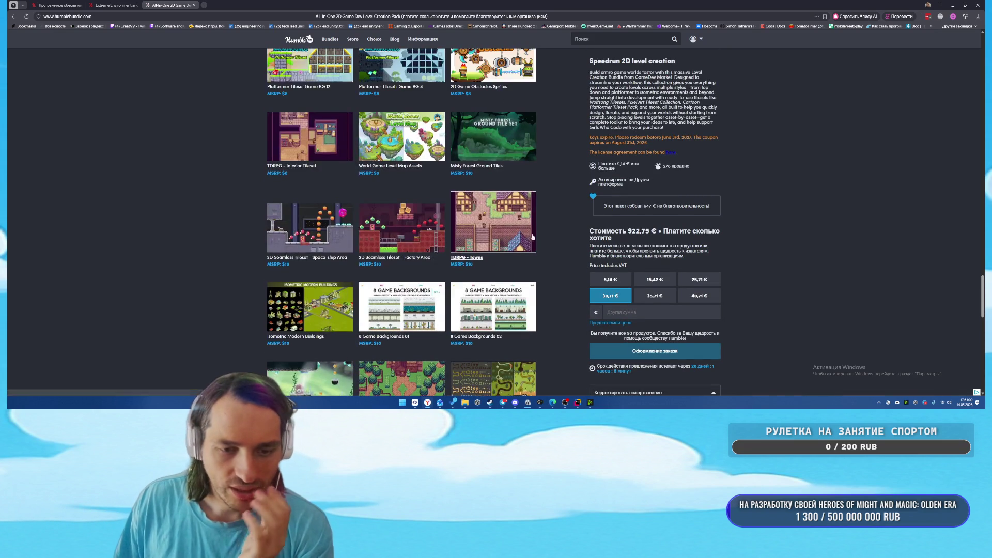
click(699, 280)
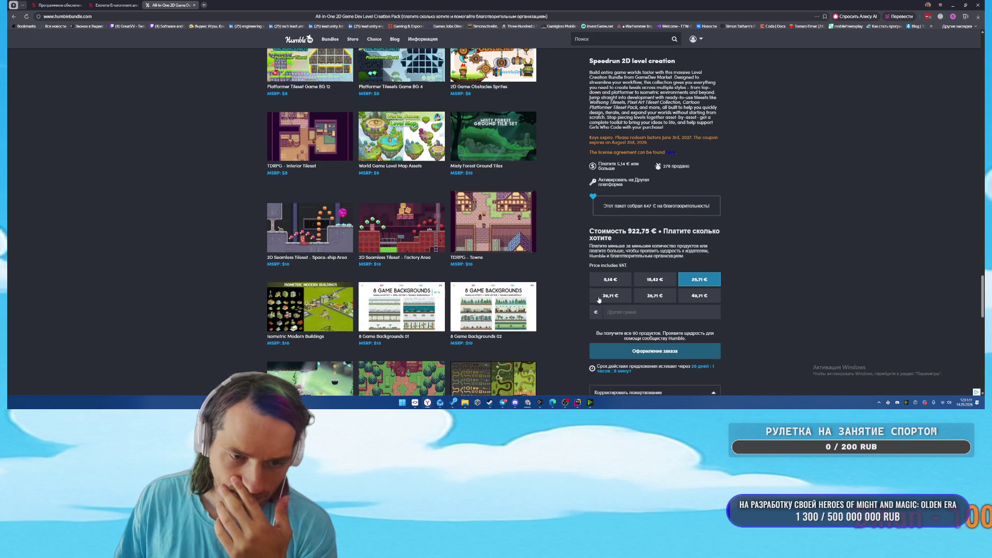
click(653, 279)
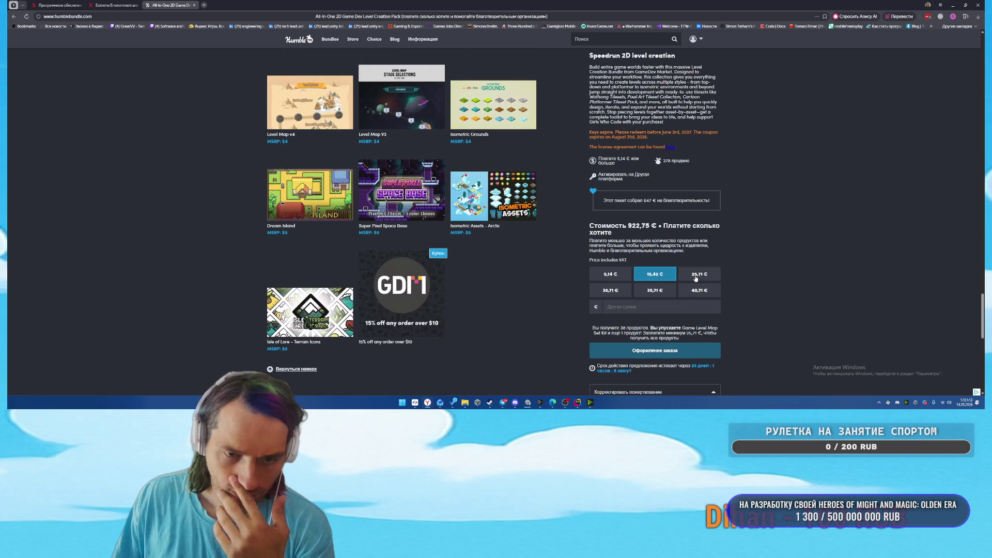
click(695, 278)
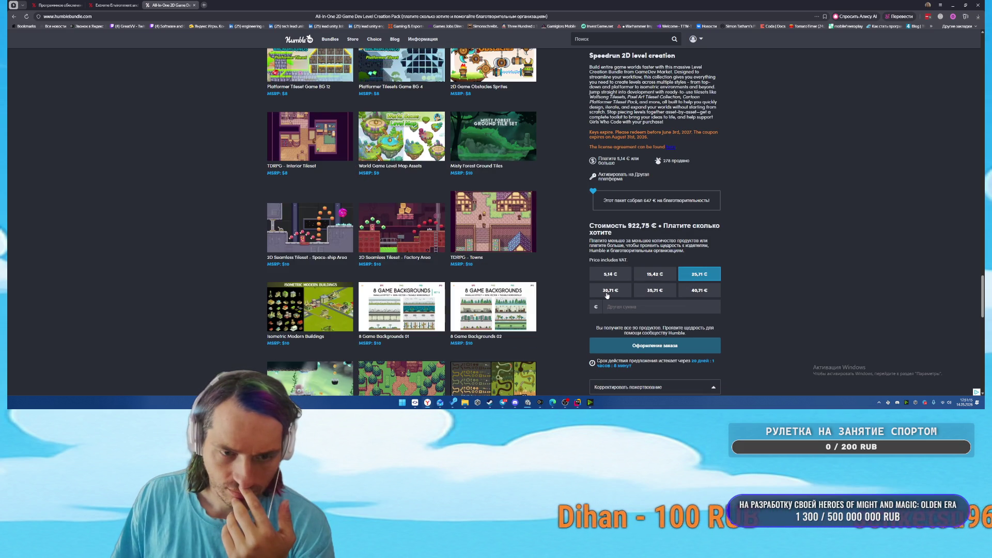
Compare the 35,71, 30,71, 15,42 and 5,14 € tiers, settling on 25,71 € with 90 products
click(655, 291)
click(609, 291)
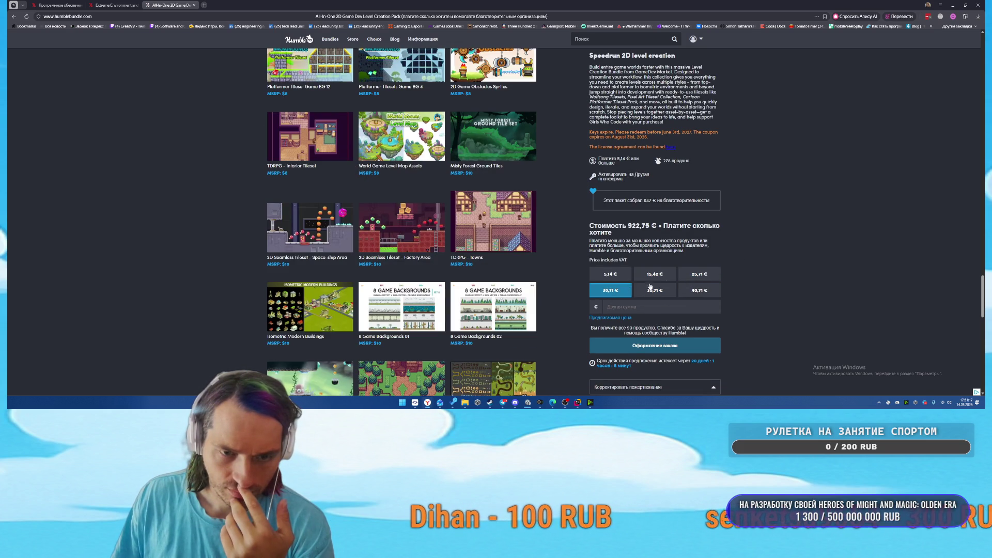
click(696, 274)
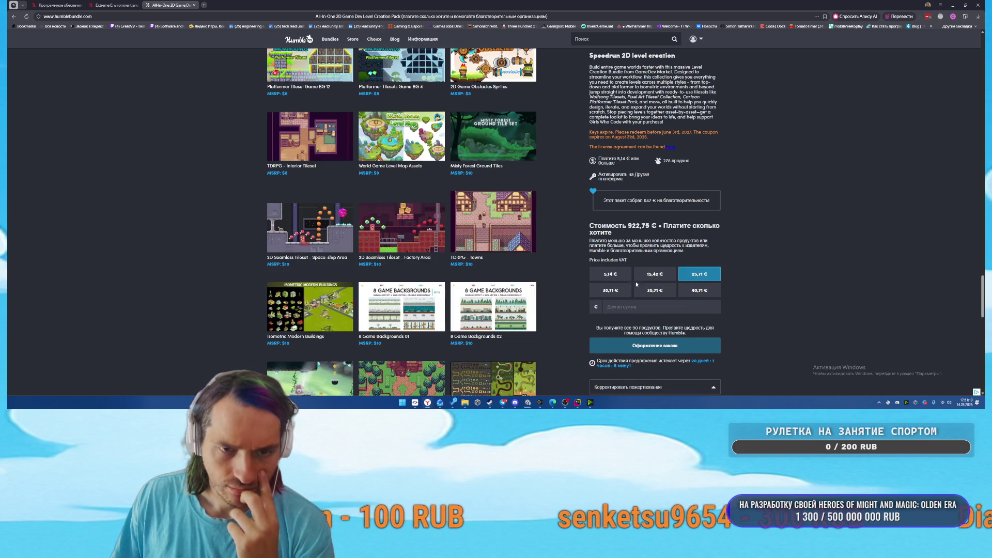
click(661, 273)
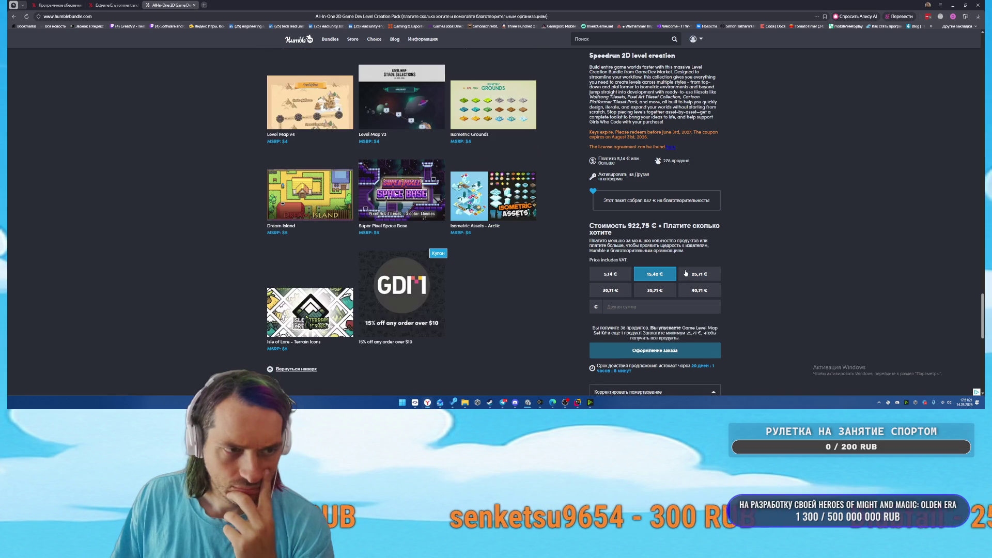
click(689, 276)
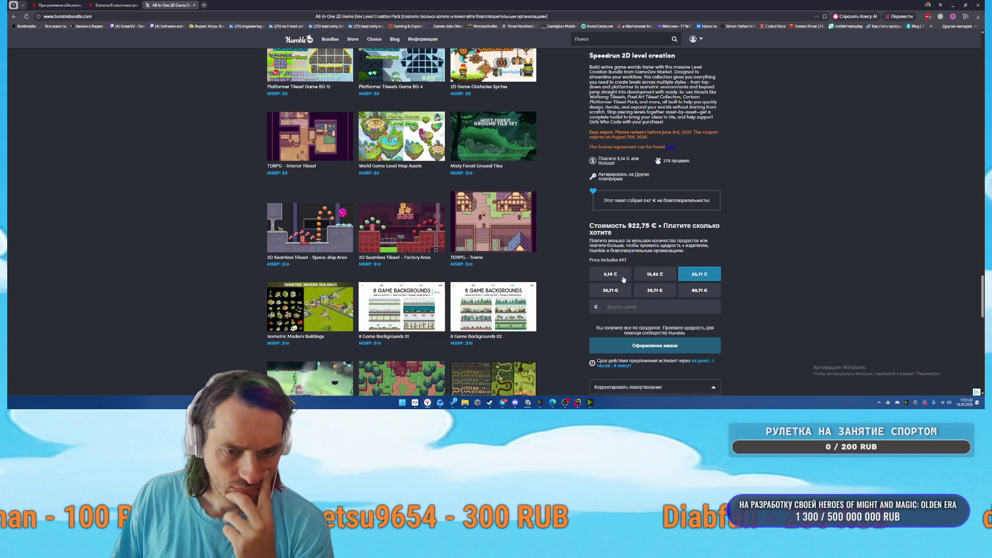
click(616, 278)
click(706, 278)
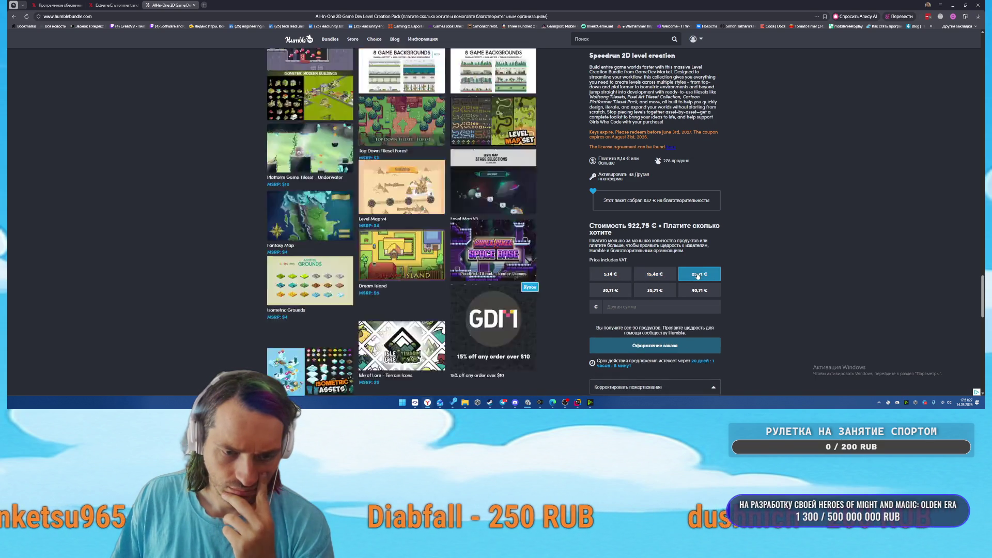
Set a custom donation split, cutting GameDev Market and giving Girls Who Code 17,99 €
scroll(755, 290, down, 3)
click(658, 234)
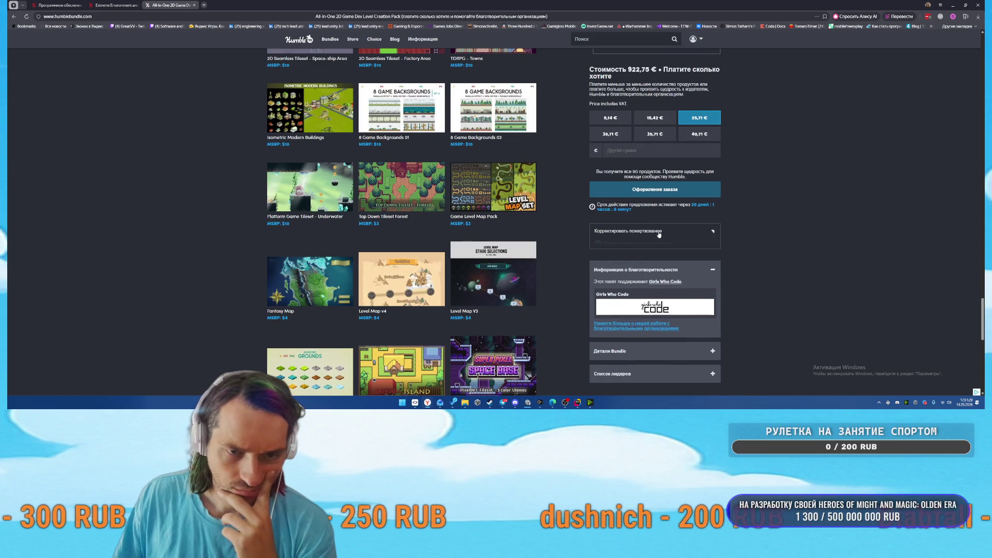
click(598, 310)
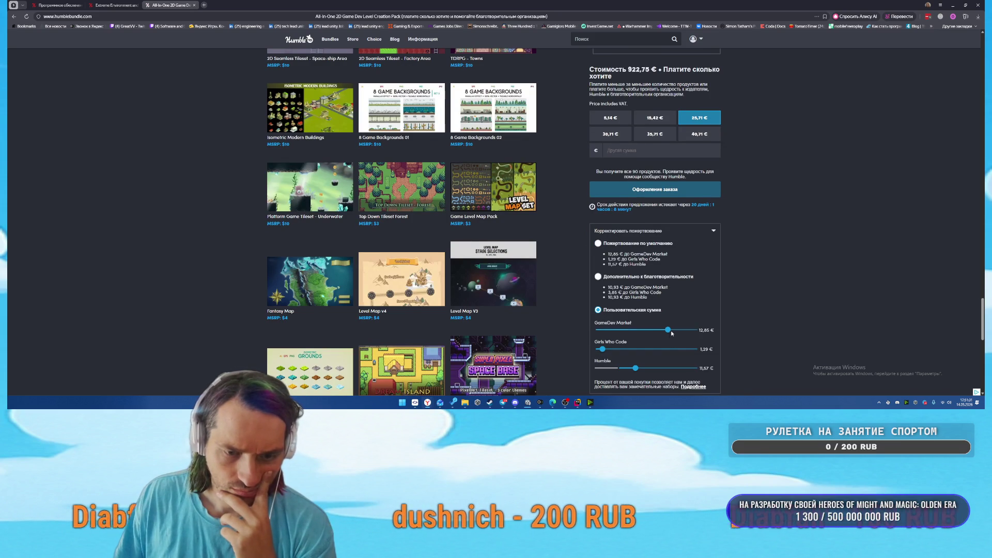
click(595, 330)
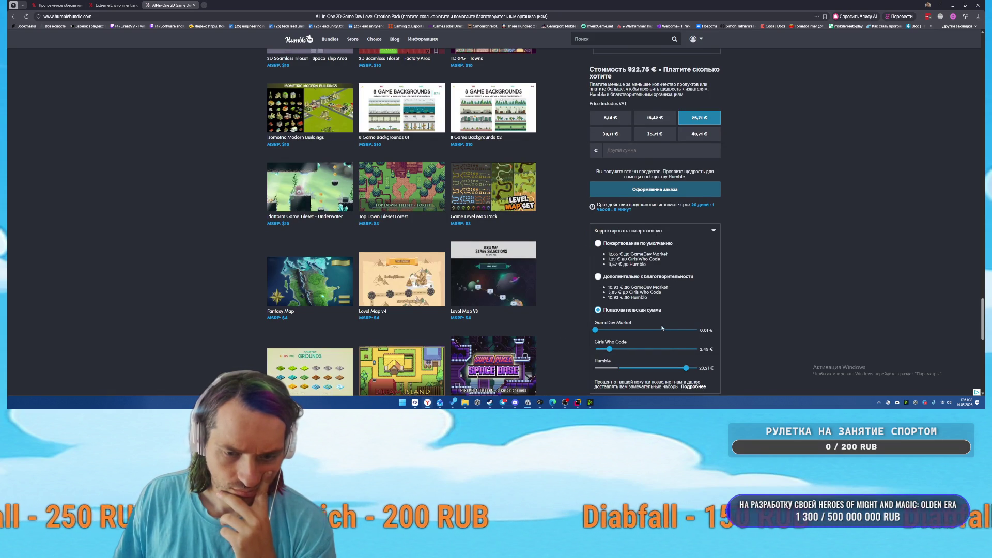
drag(610, 350, 715, 348)
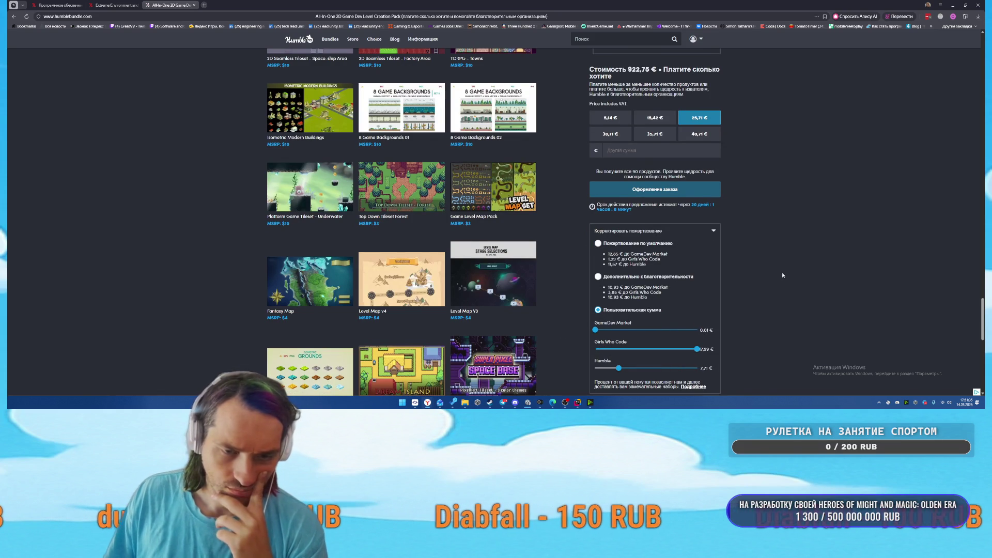
Proceed to checkout for the 25,71 € bundle
scroll(782, 276, up, 2)
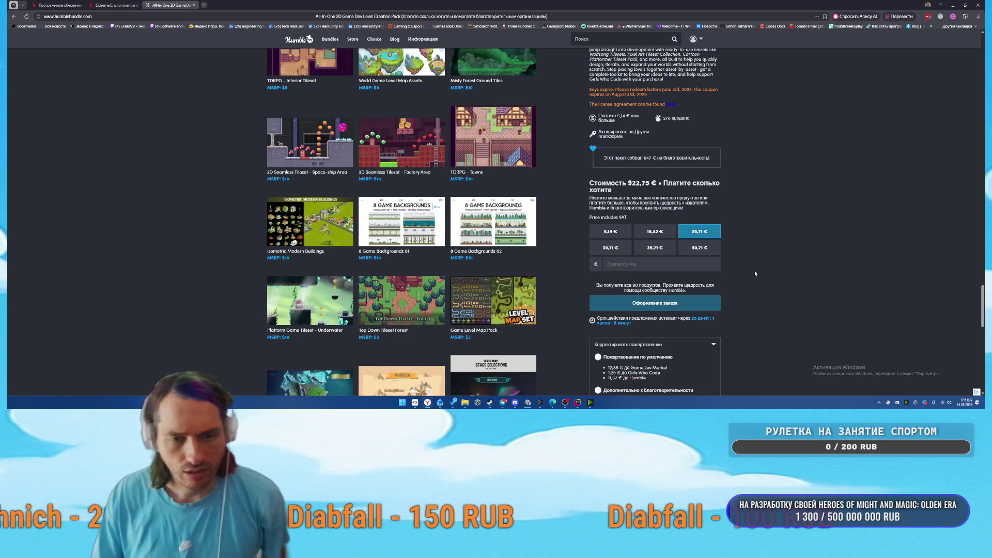
scroll(781, 320, up, 2)
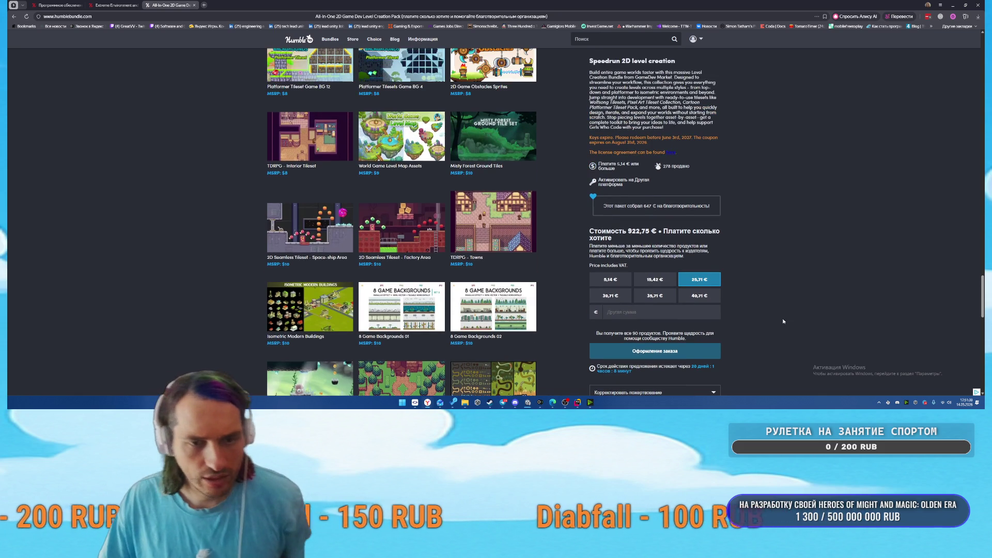
click(668, 352)
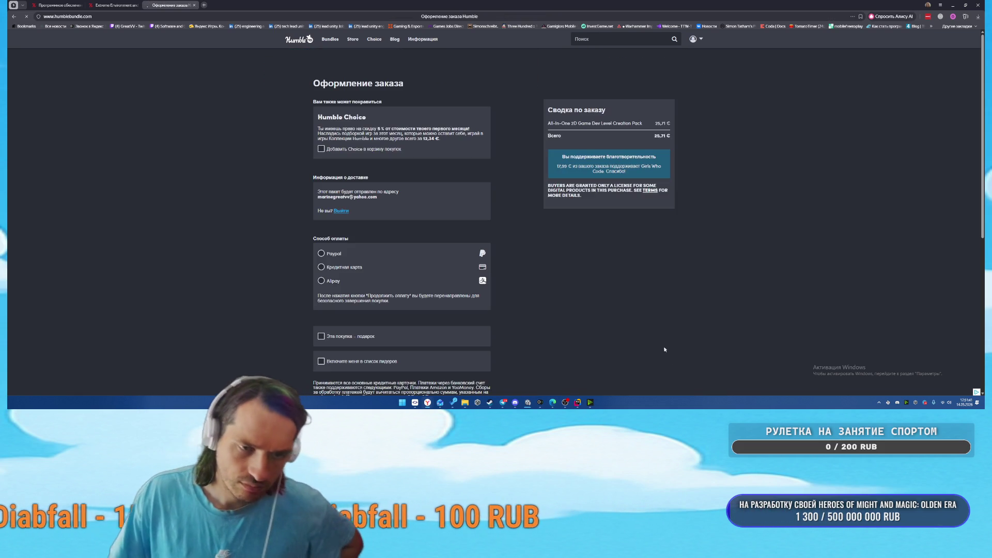
Continue to payment for the 25,71 € order, then close the checkout tab
scroll(586, 257, down, 2)
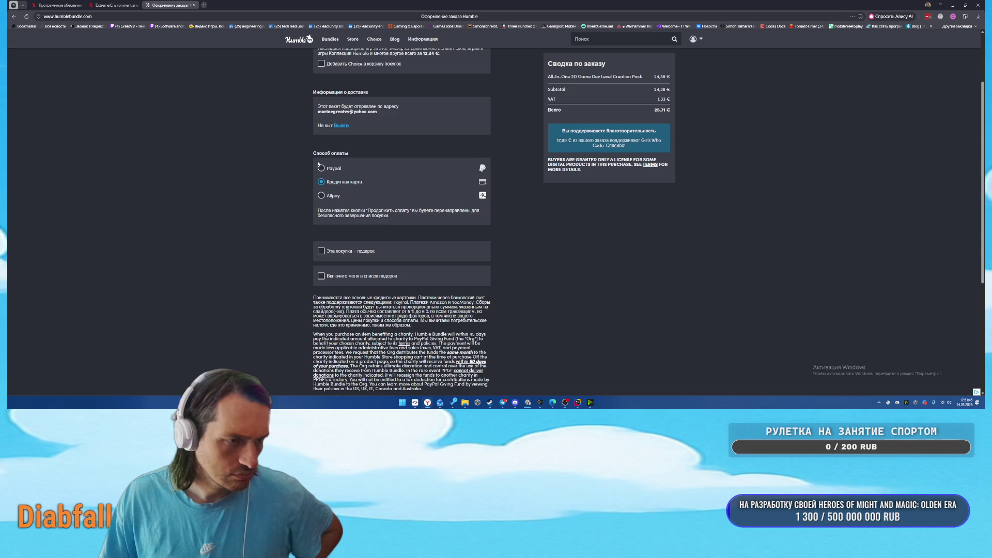
scroll(541, 272, down, 3)
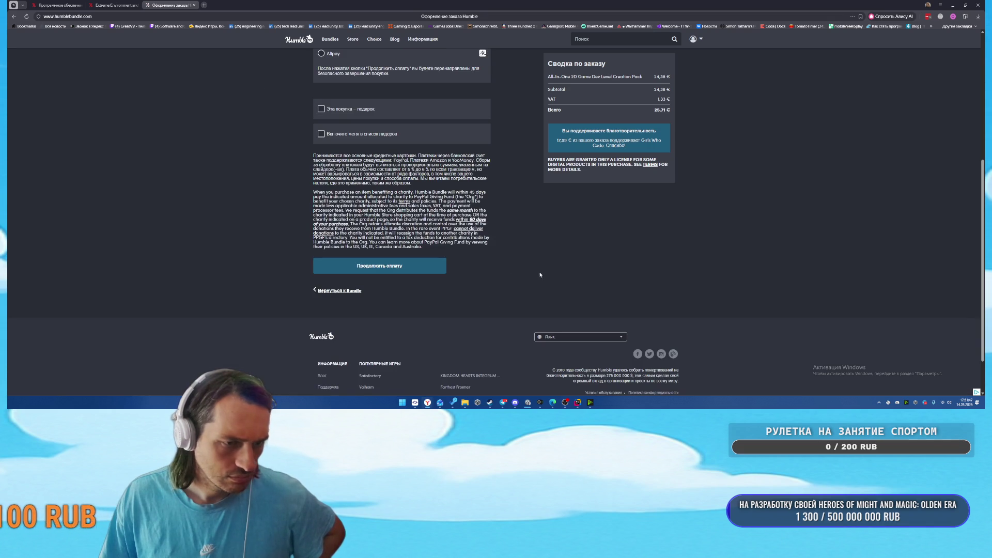
click(392, 273)
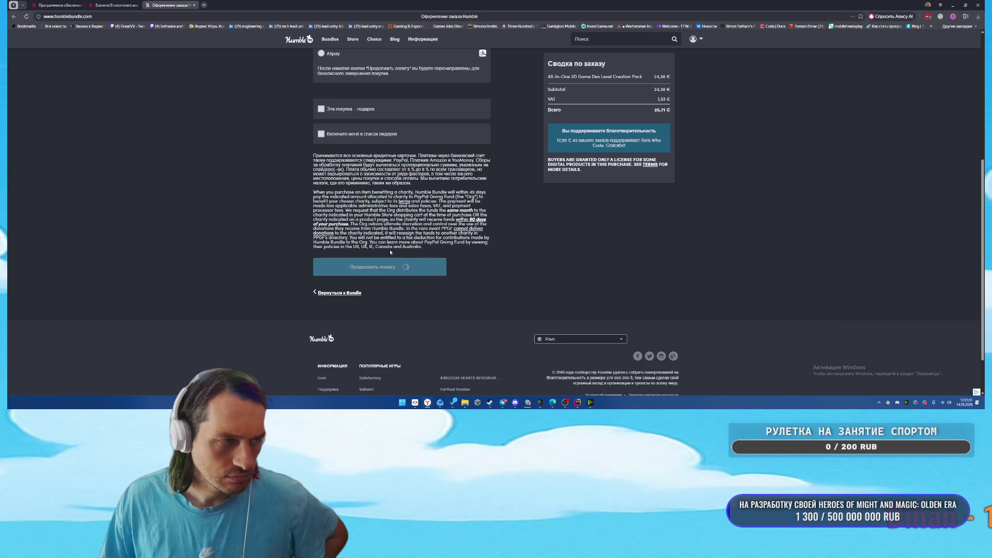
middle_click(169, 3)
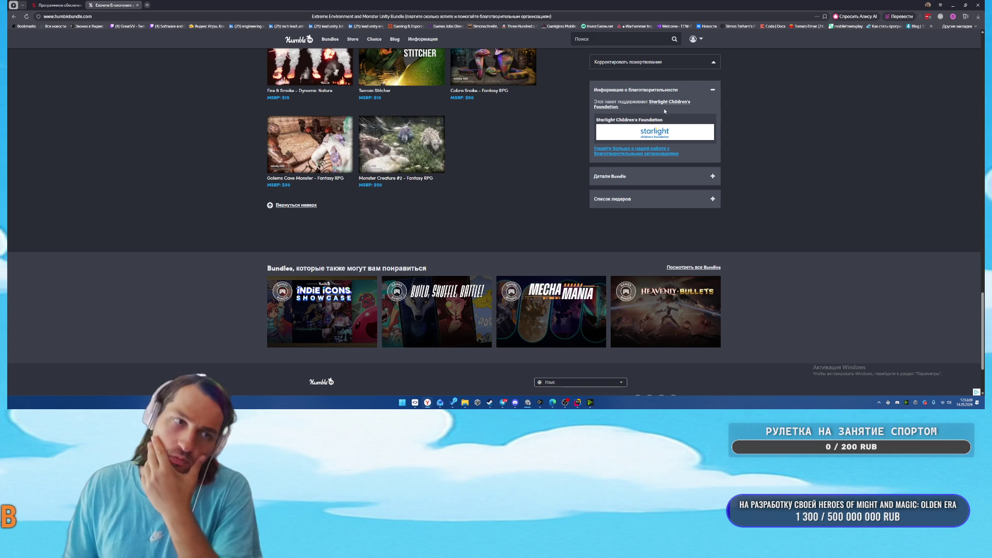
scroll(490, 200, up, 15)
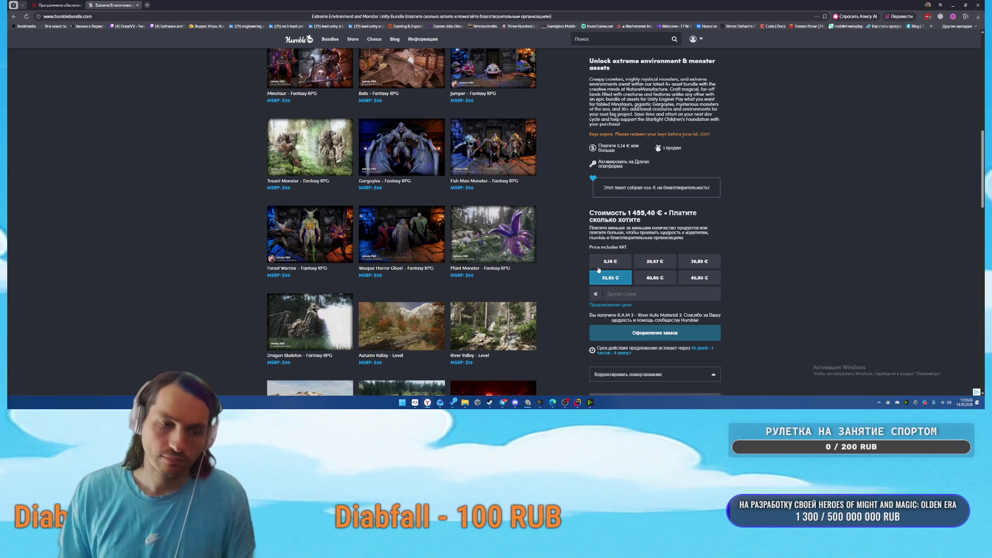
Bring the Unity build progress window forward, then close the Extreme Environment bundle tab
mouse_move(527, 402)
click(526, 380)
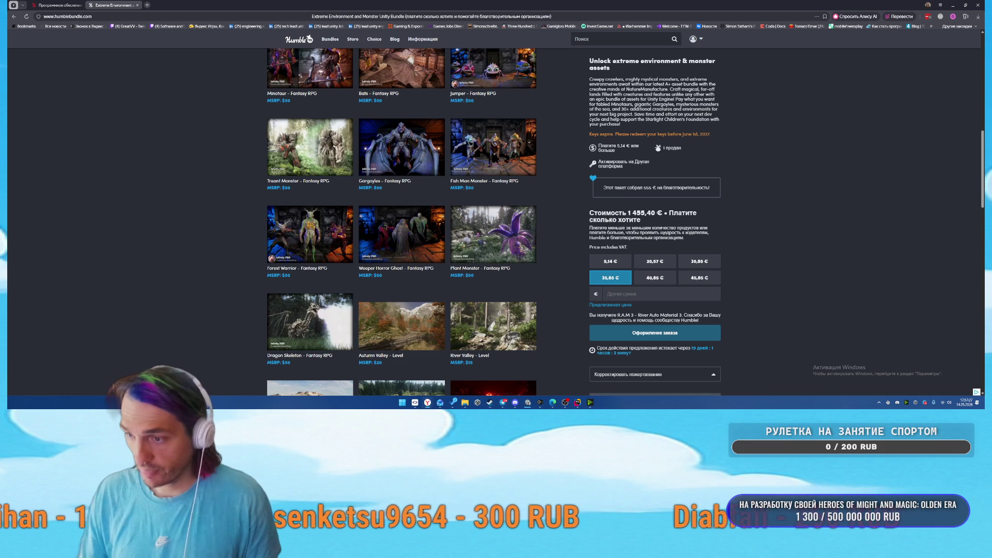
scroll(402, 222, up, 1)
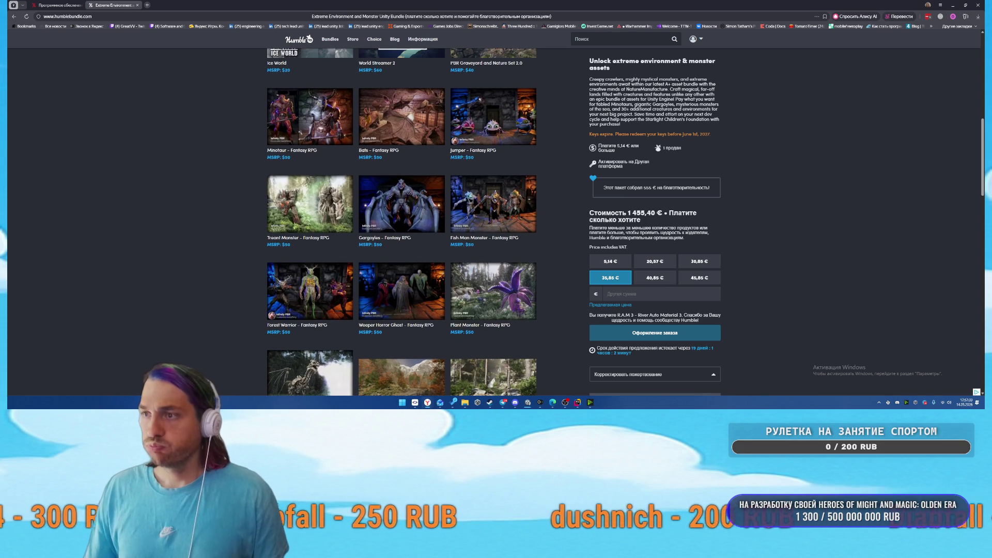
scroll(159, 62, up, 10)
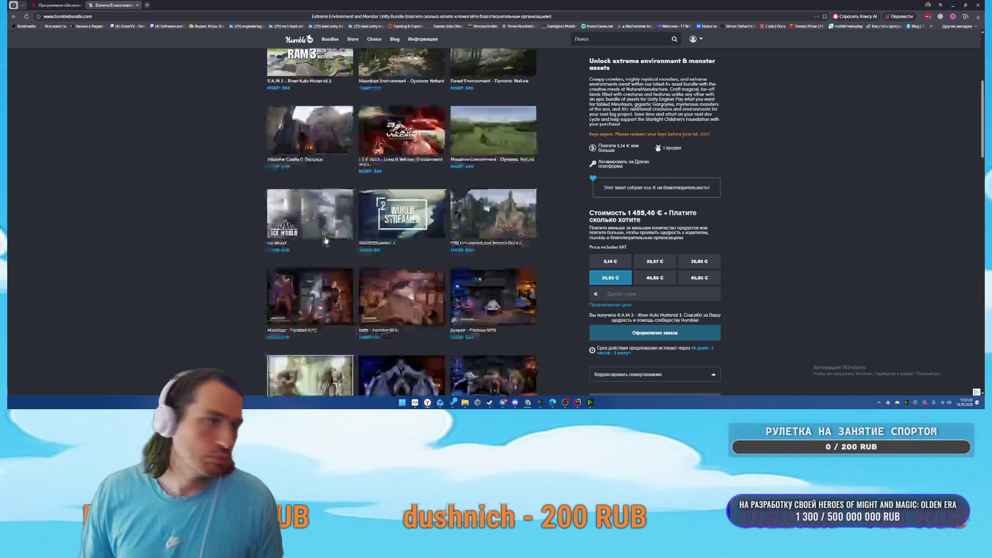
key(ctrl+w)
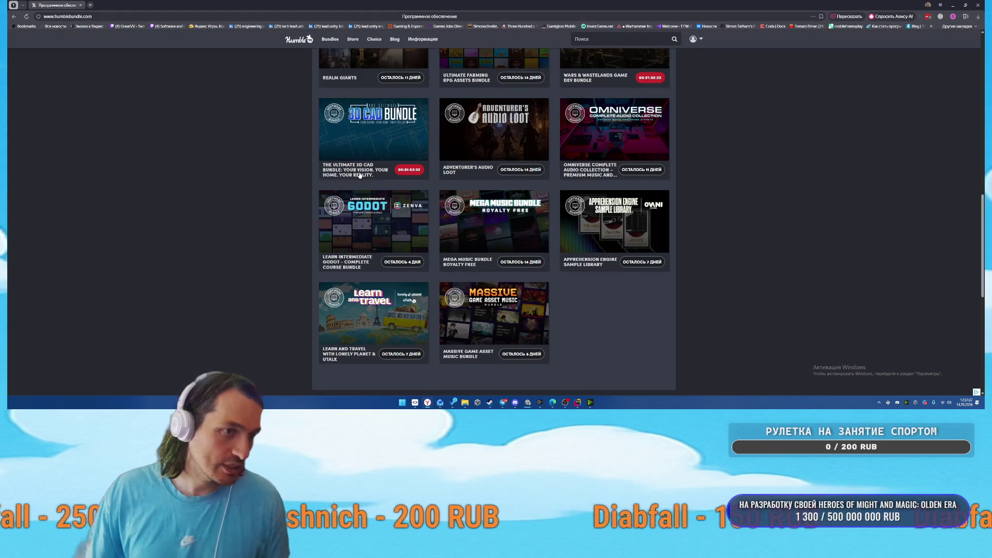
Find the All-in-One 2D Game Dev Level Creation Pack in the software bundles grid and open it
scroll(275, 126, up, 10)
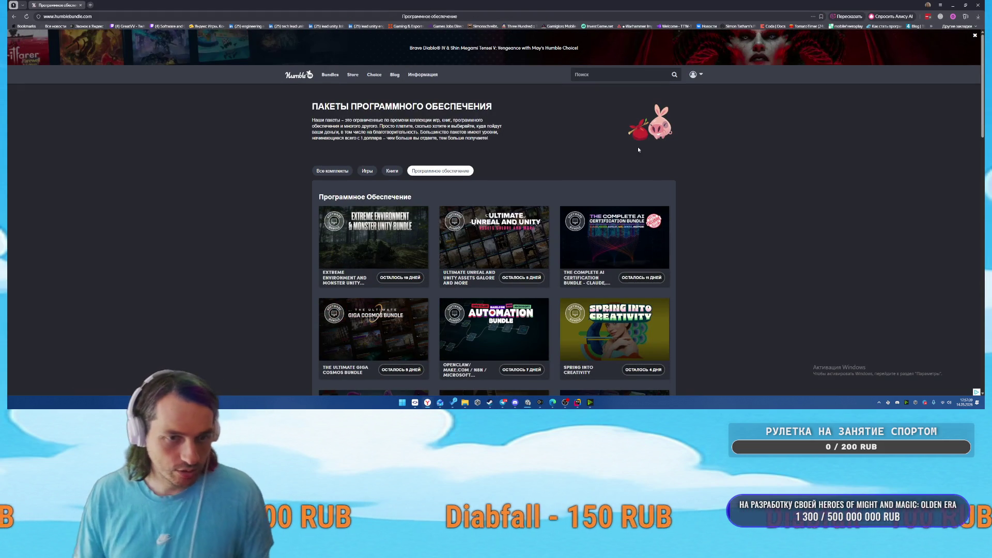
scroll(770, 236, down, 2)
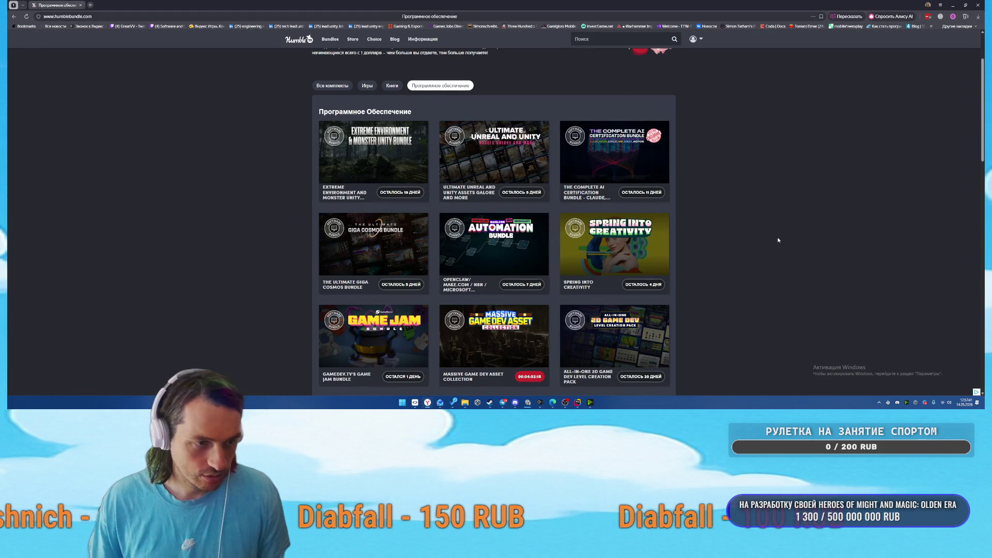
scroll(779, 237, down, 2)
scroll(780, 231, down, 2)
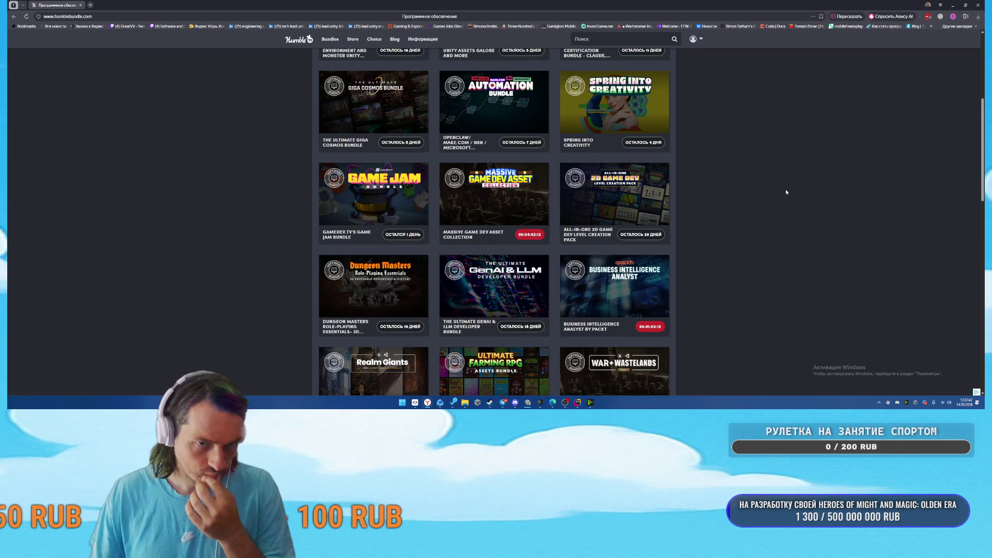
click(622, 188)
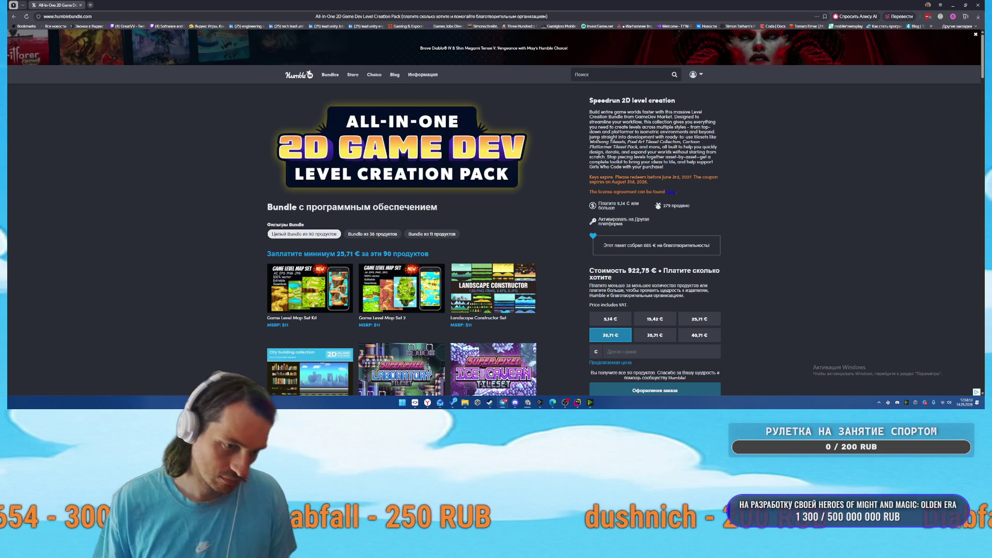
scroll(792, 205, down, 10)
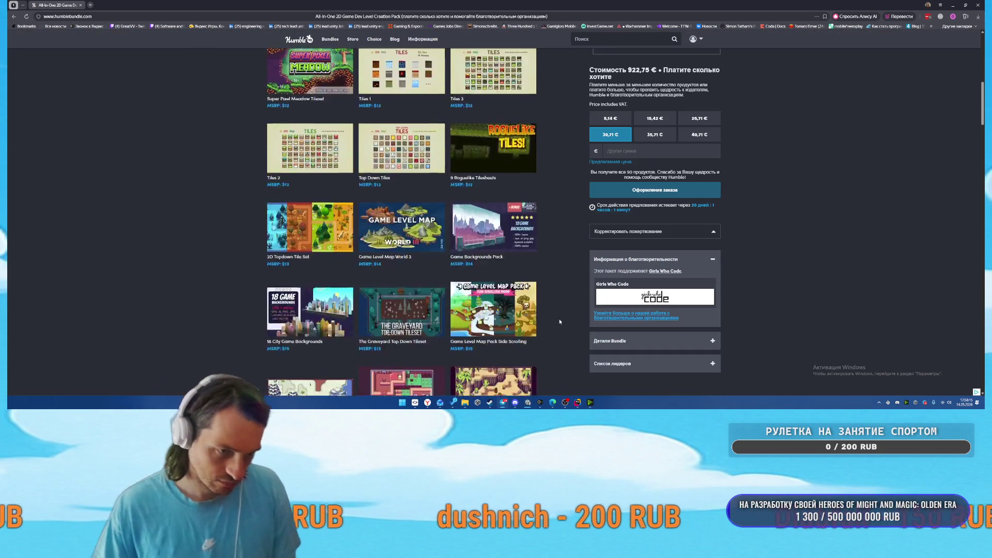
scroll(576, 272, down, 4)
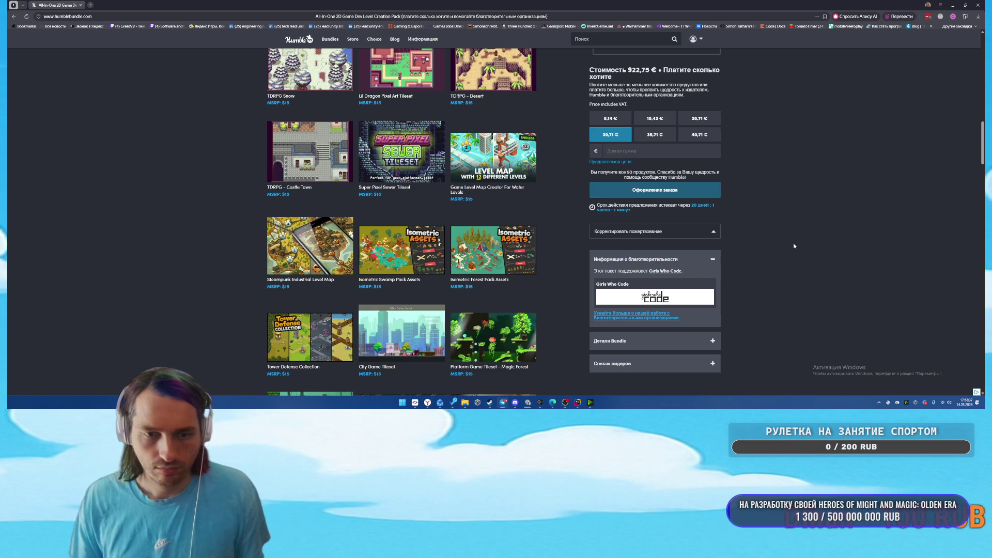
click(55, 26)
click(137, 5)
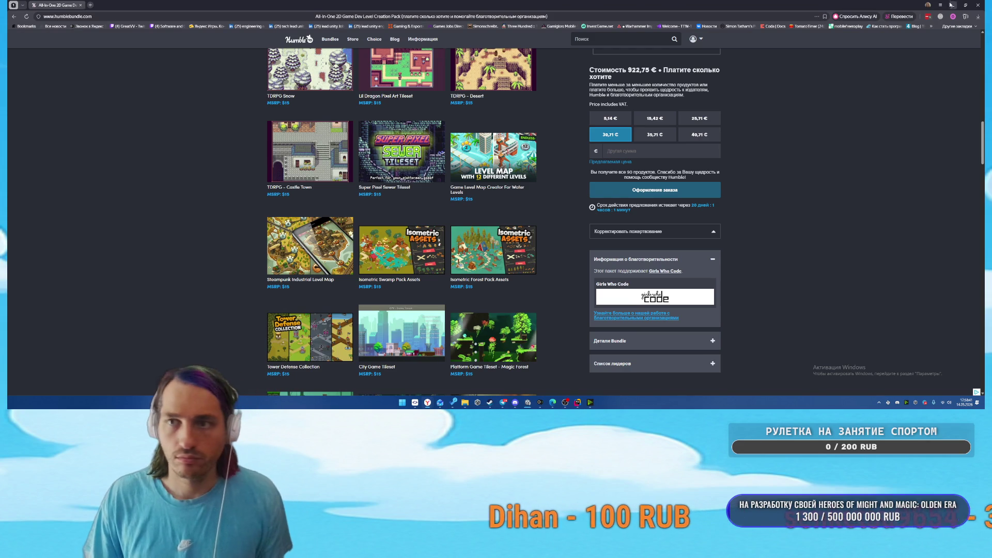
key(alt+Tab)
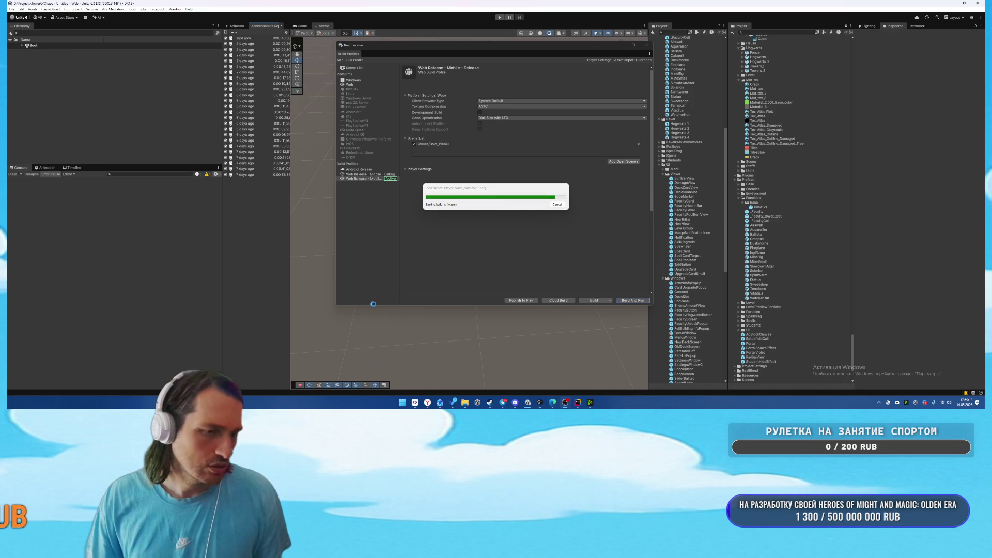
mouse_move(436, 407)
click(453, 372)
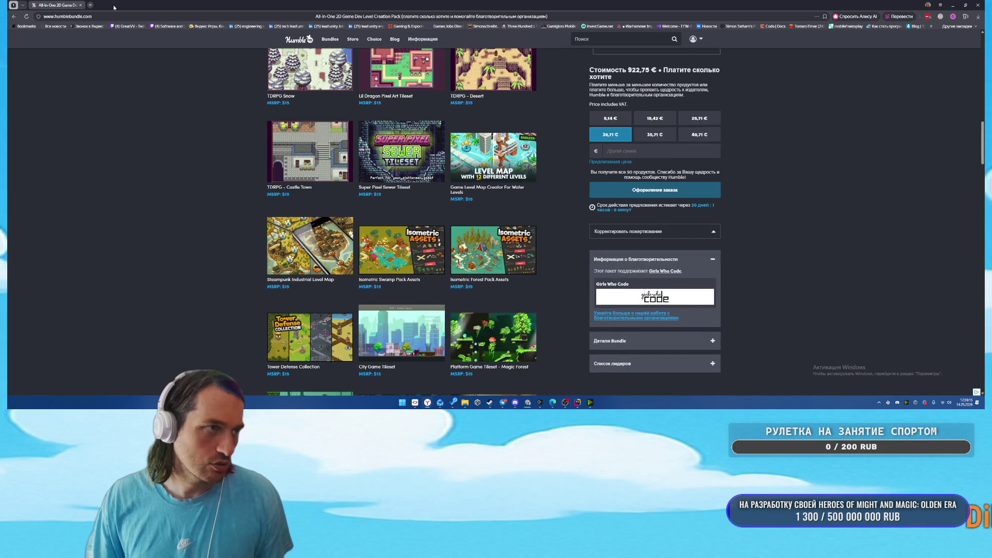
In a new tab, go to the streamer's own twitch.tv channel address
key(ctrl+t)
text(twi)
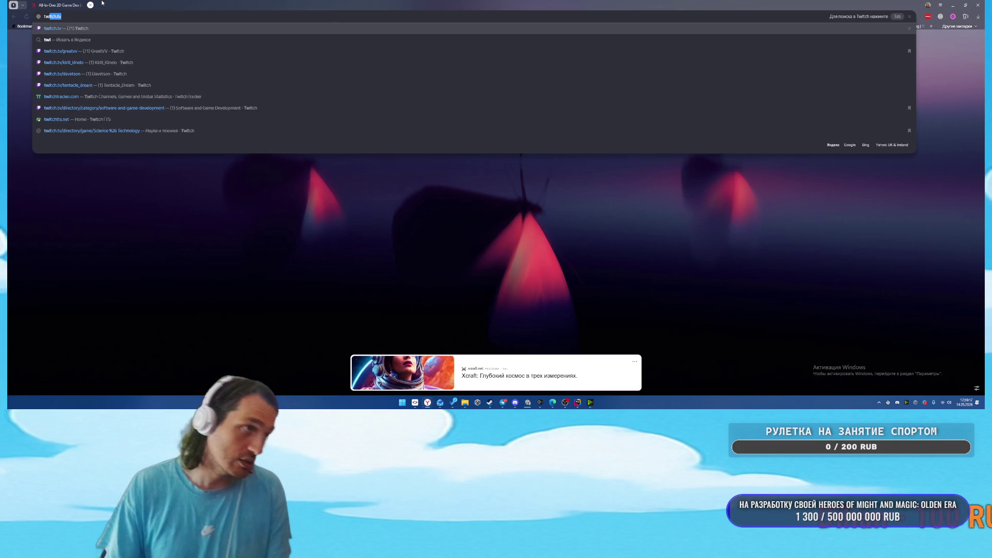
text(tch.tv/greatvv)
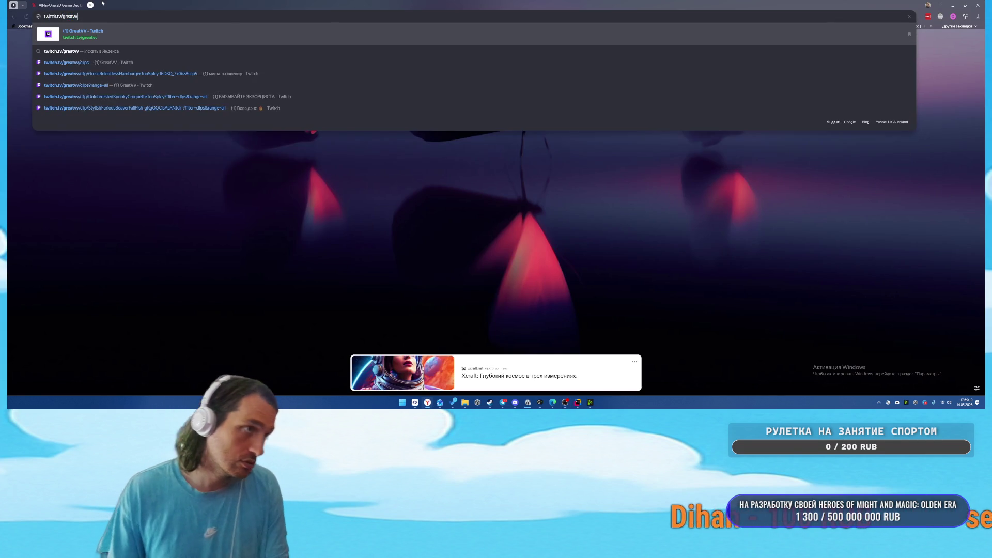
key(Return)
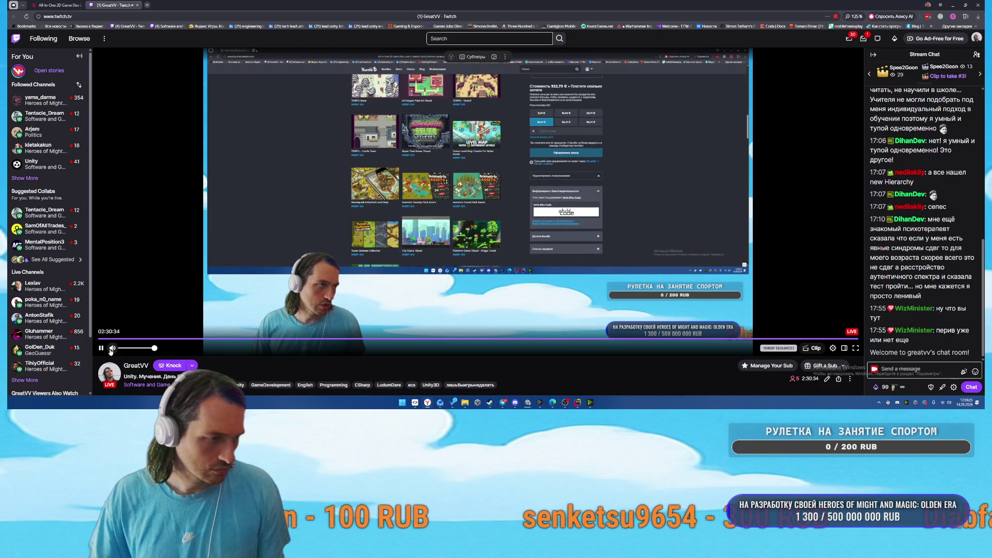
Mute the stream audio and switch to another developer's live stream from the sidebar
click(110, 350)
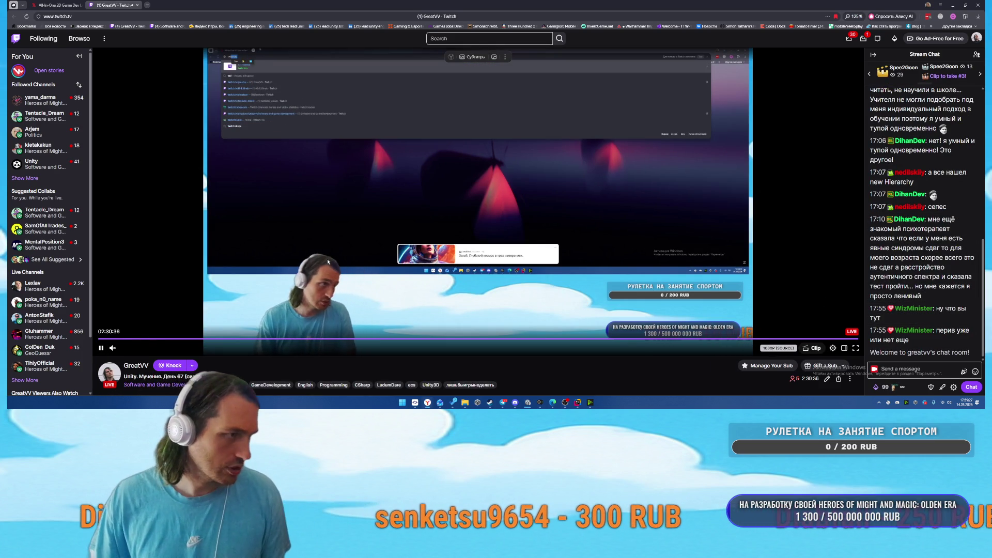
mouse_move(66, 224)
mouse_move(55, 246)
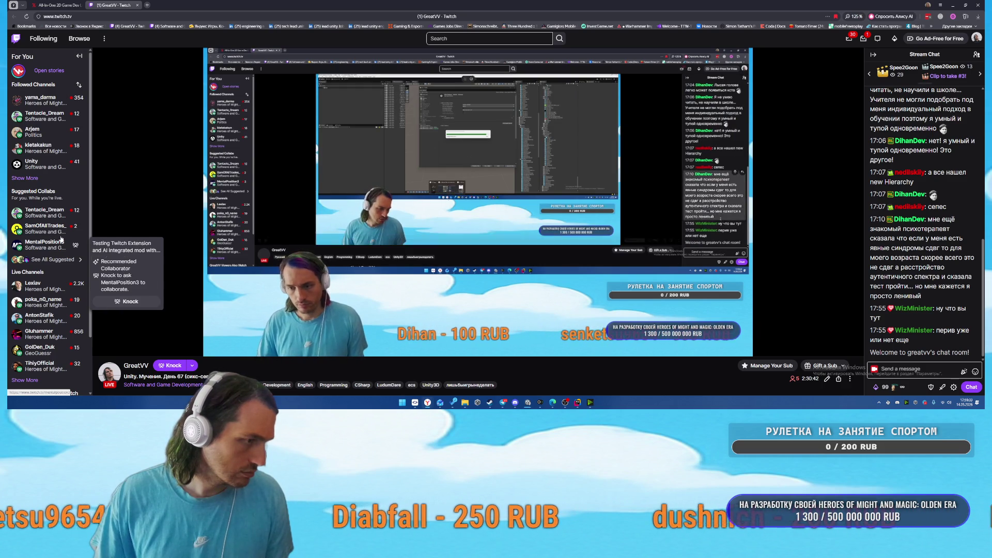
click(44, 114)
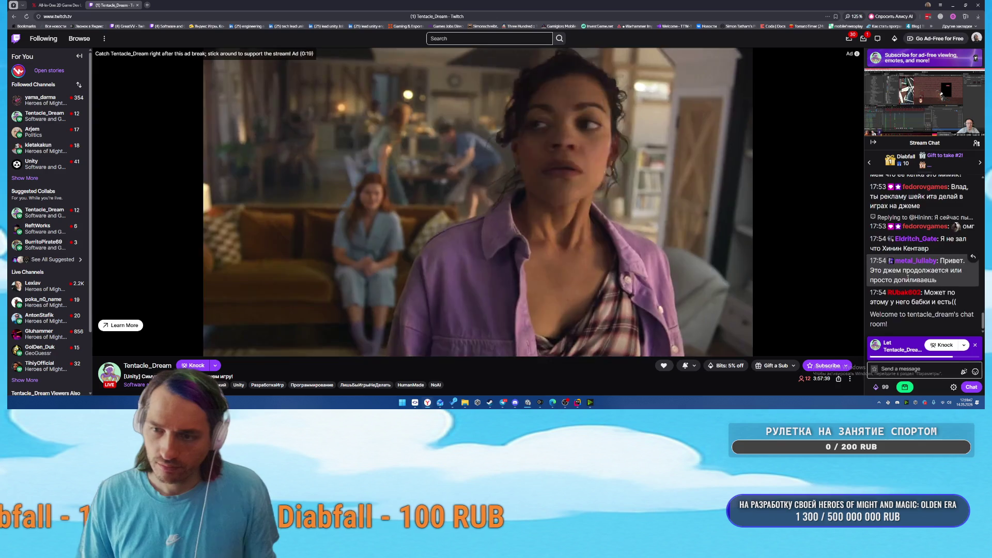
Close the Twitch tab and show the Isometric Forest Pack Assets details in the bundle
scroll(909, 274, up, 3)
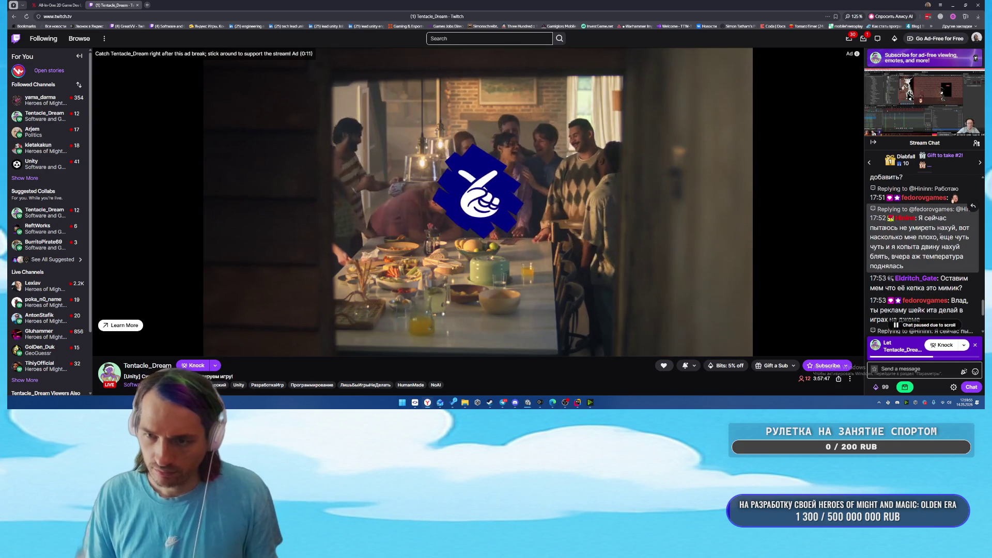
scroll(934, 248, up, 3)
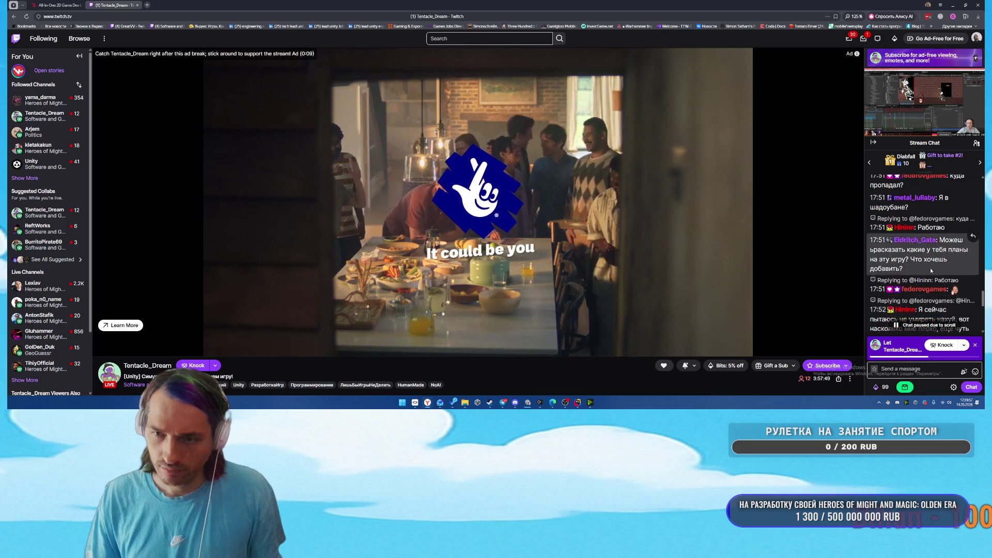
scroll(934, 281, up, 3)
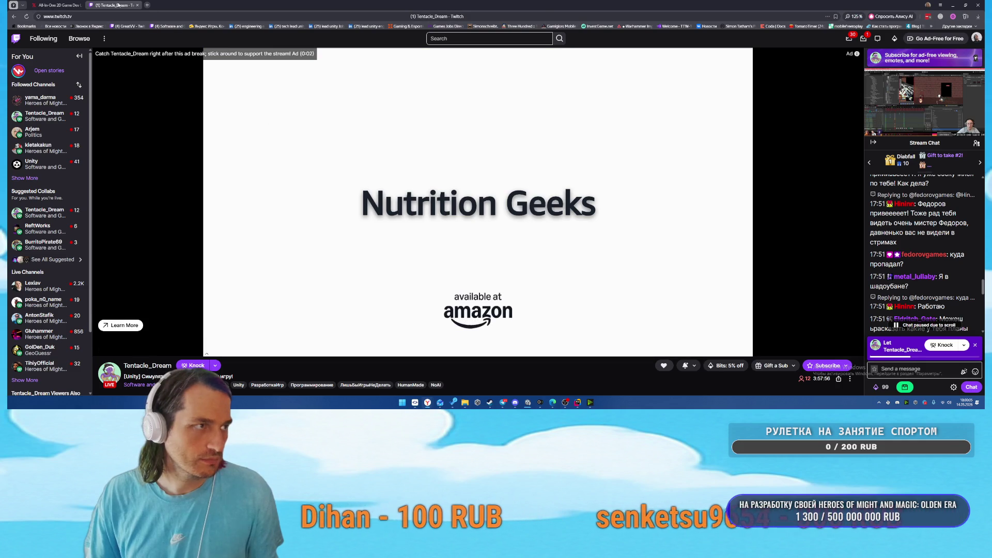
key(ctrl+w)
scroll(581, 233, down, 2)
click(532, 191)
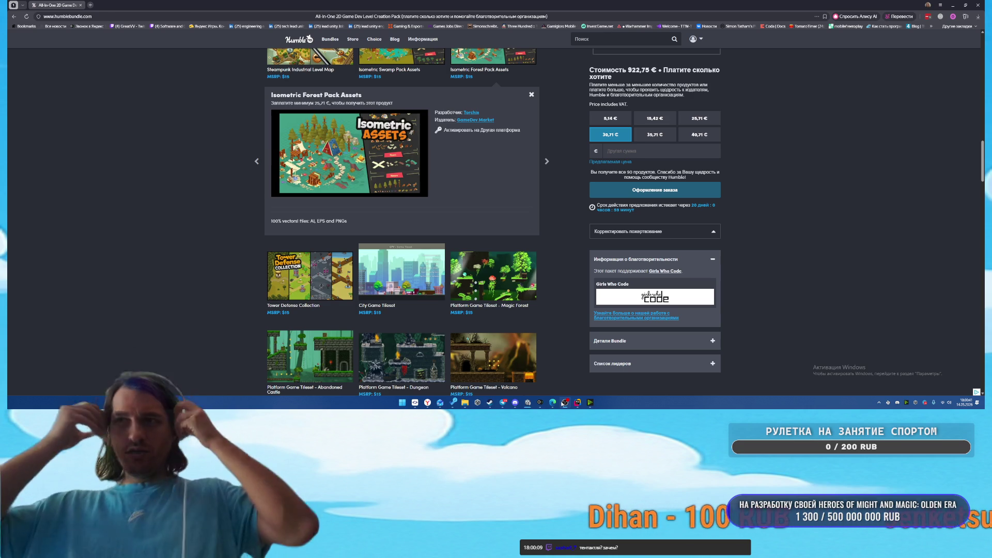
In a new tab, open Twitch's Software and Game Development category and a followed developer's stream
click(178, 16)
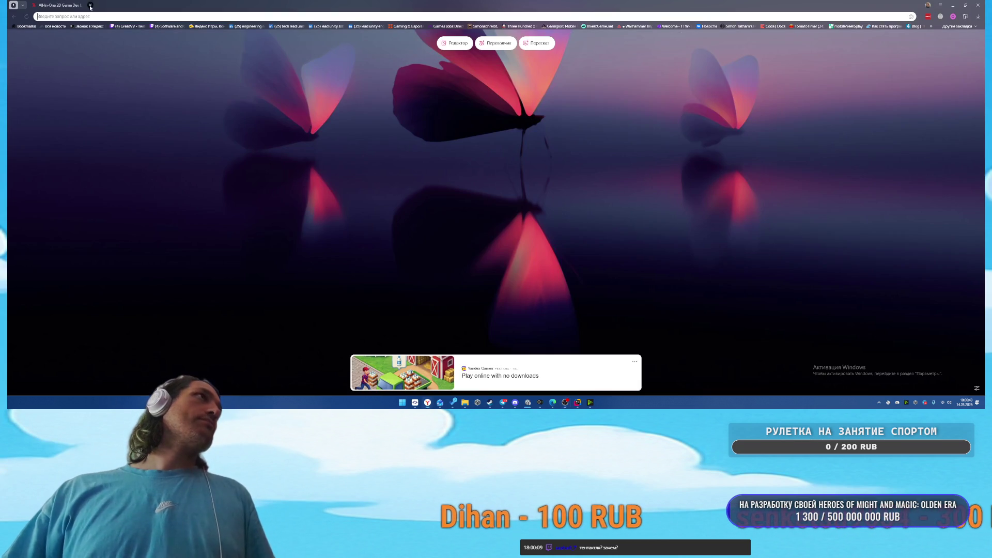
click(178, 26)
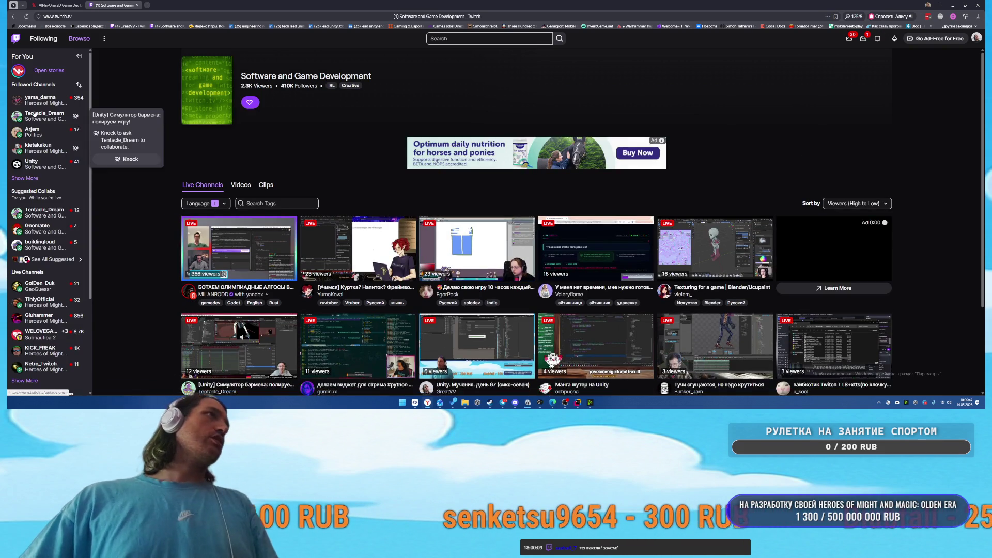
click(44, 116)
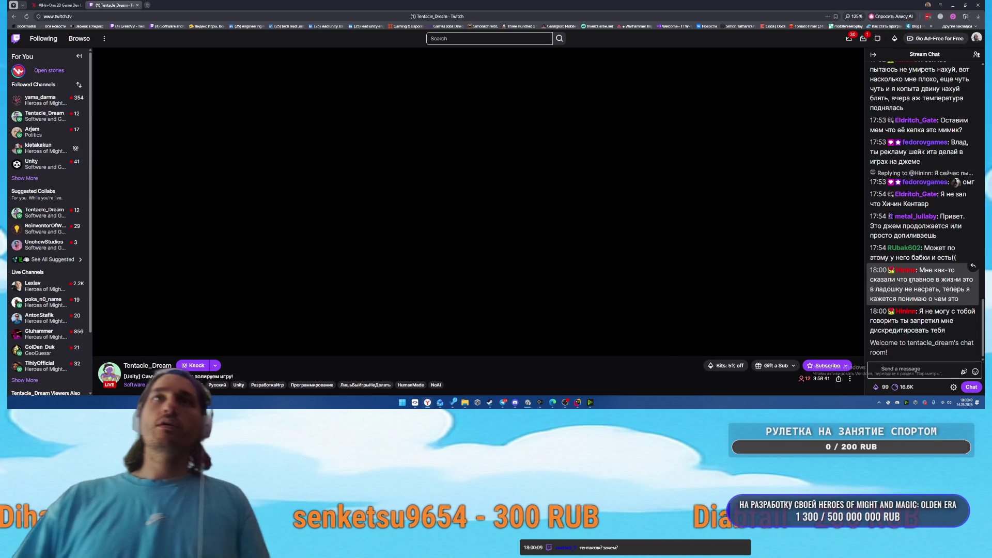
Send chat messages asking which jam the streamer joins next and saying 'победю тебя'
text(NT)
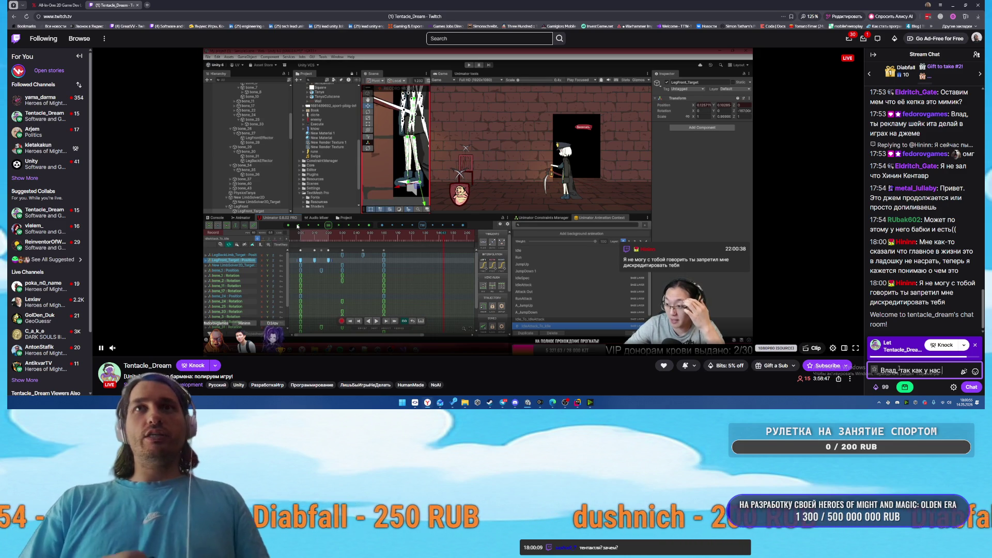
text(бы)
text( и мы тепер)
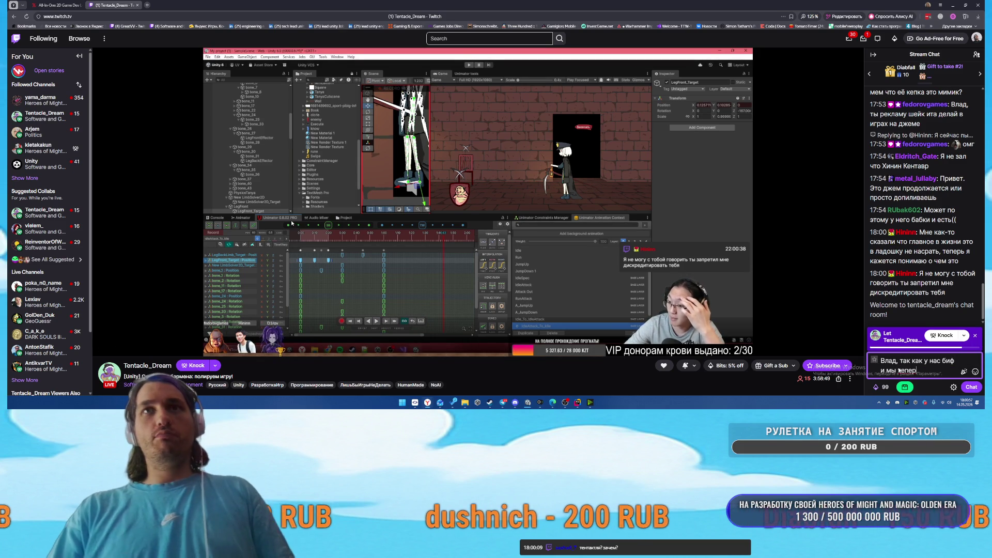
text(и)
key(Return)
text(скажи в к)
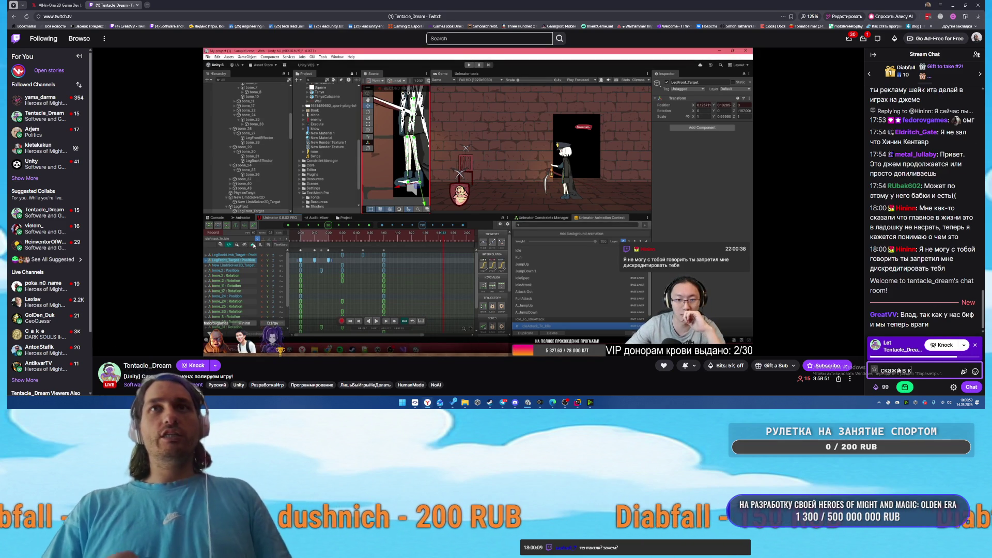
text(аком следующе)
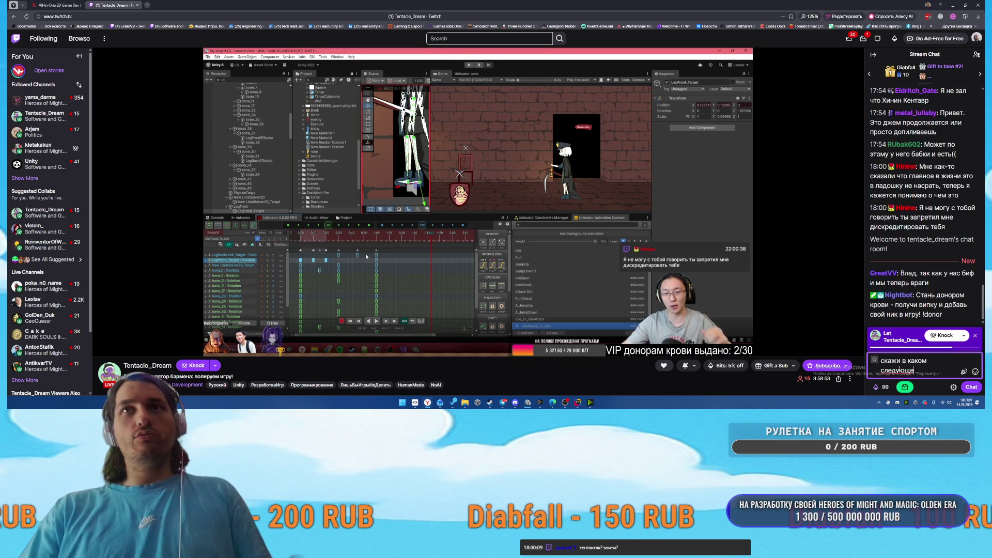
text(м джеме ты будешь чавствова)
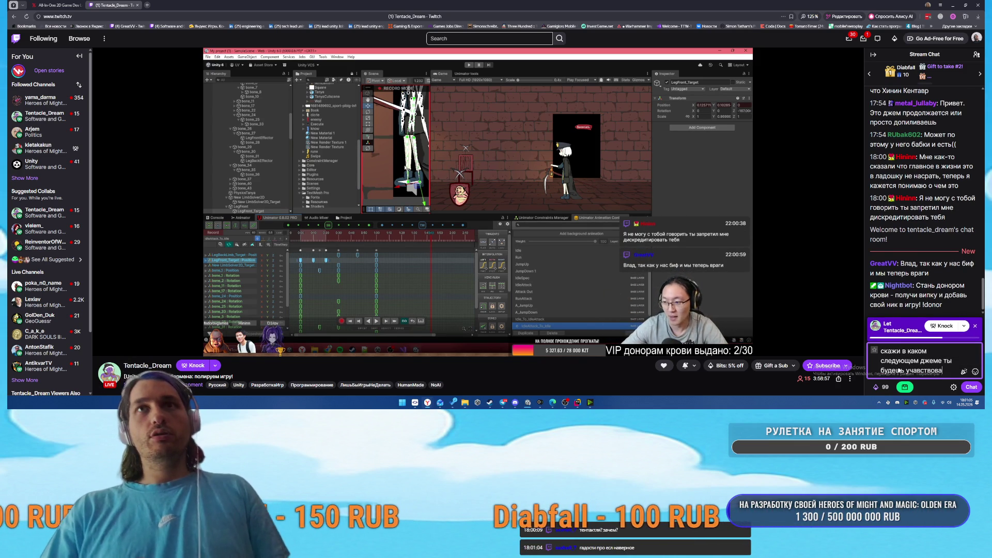
key(Return)
text(з тоже это сделаю)
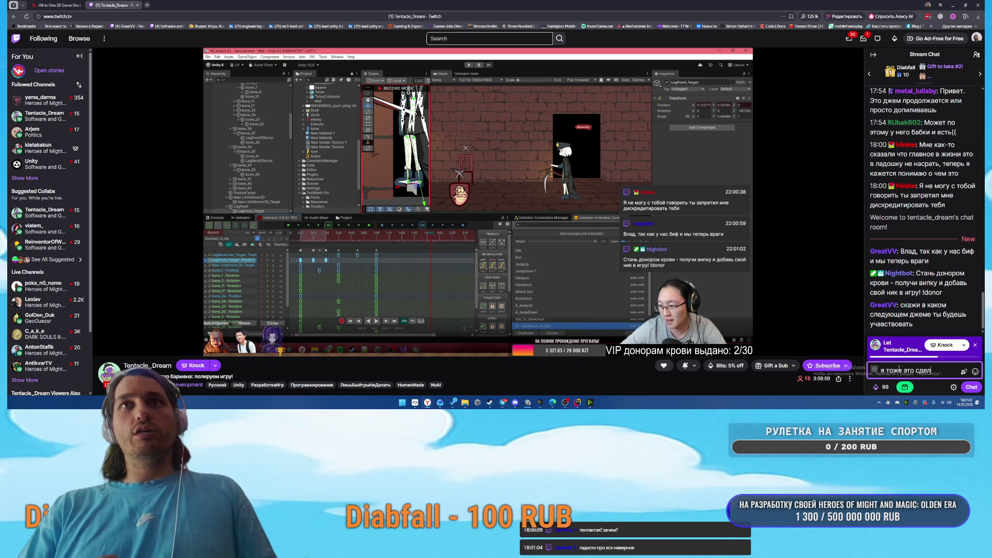
key(Return)
text(победю тебя)
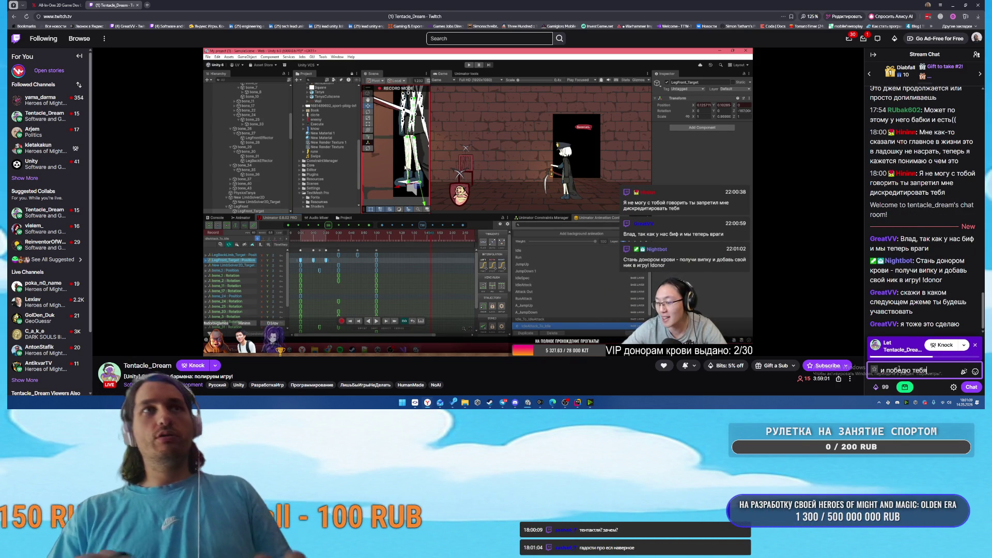
key(Return)
Post 'ВРАГИ!', 'так я приду в твой геймджем' and 'и тебя победю!' in chat
mouse_move(341, 203)
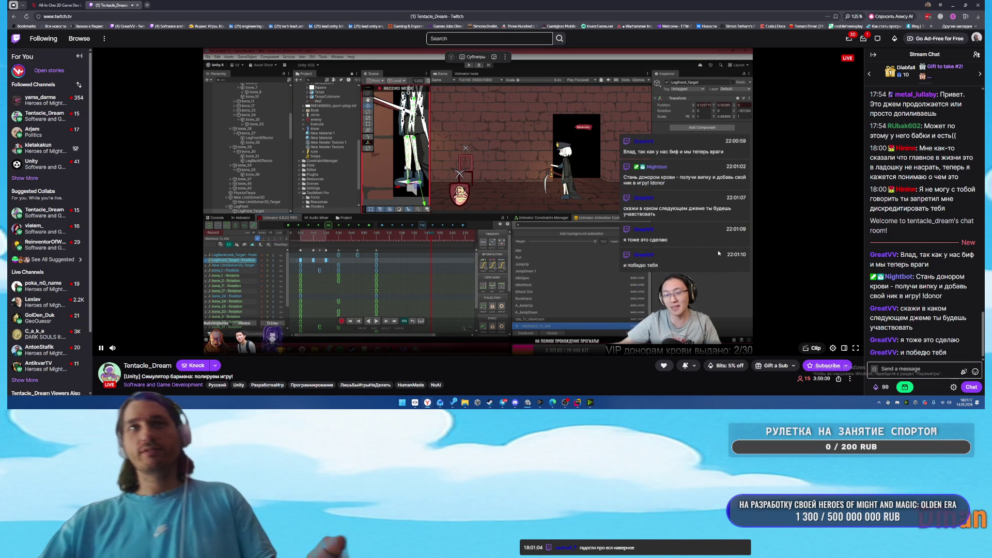
click(915, 367)
text(ВРАГИ!)
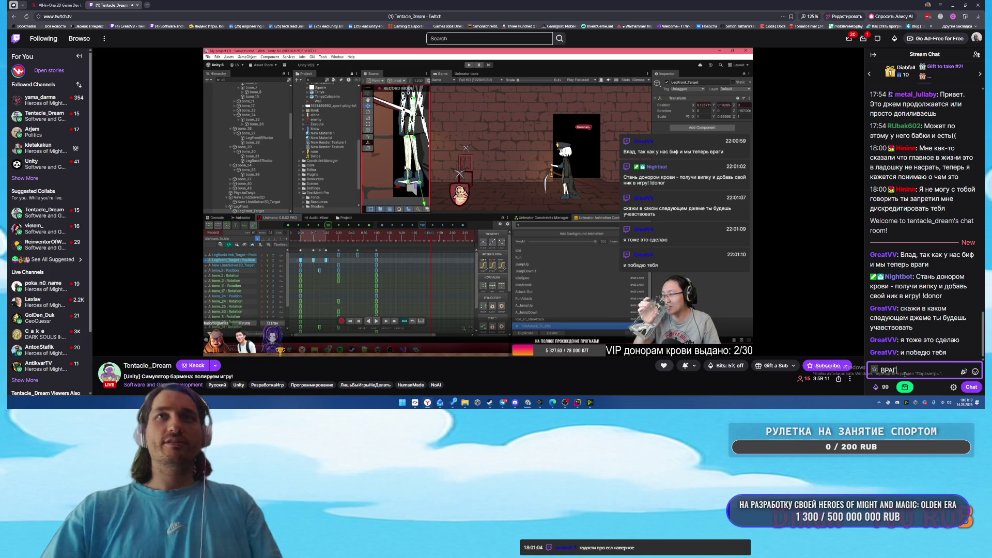
key(Return)
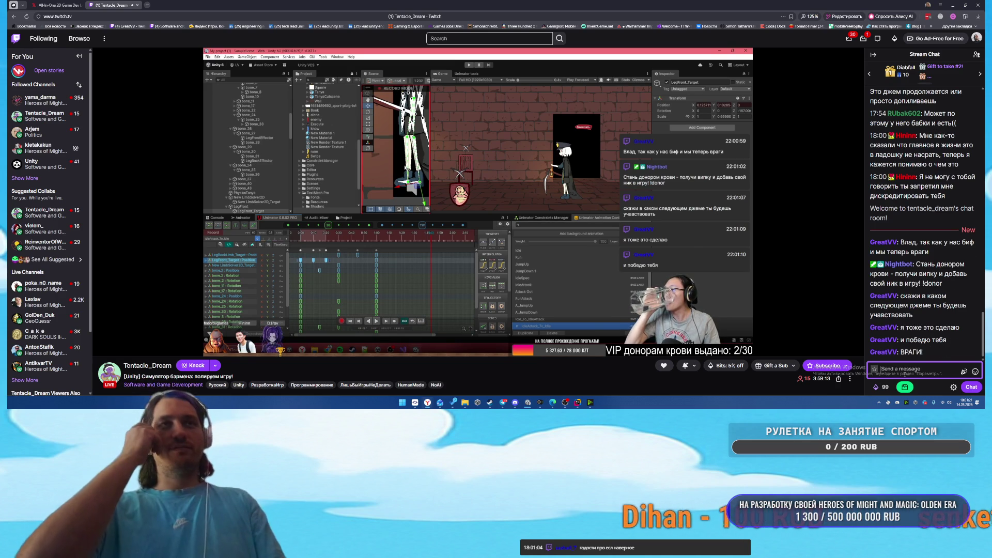
text(так я пр)
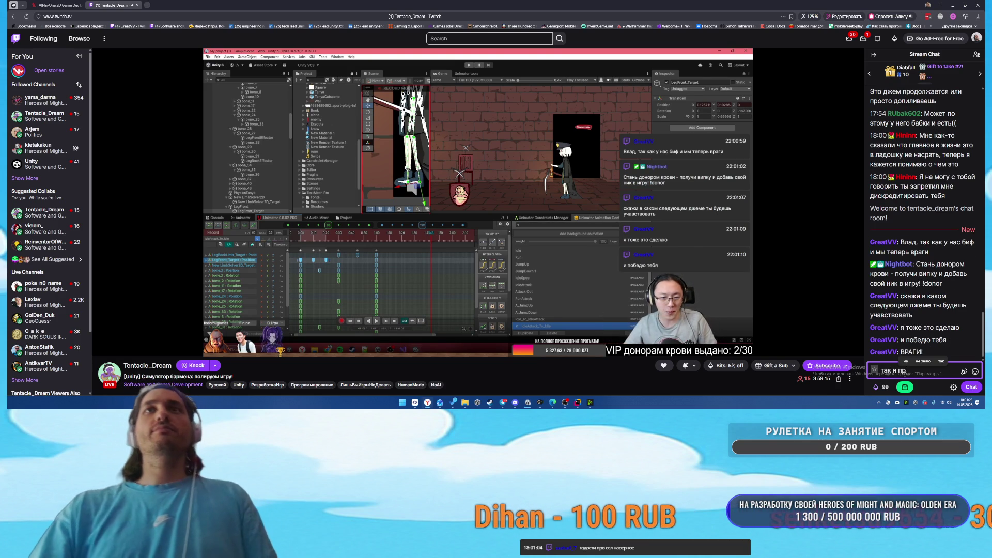
text(иду в твой геймджем)
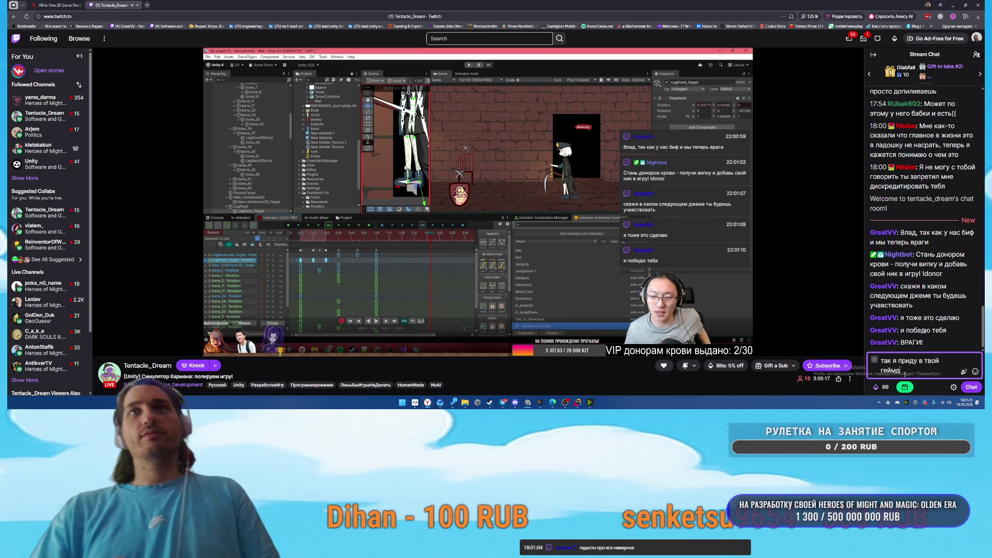
key(Return)
text(и тебя по)
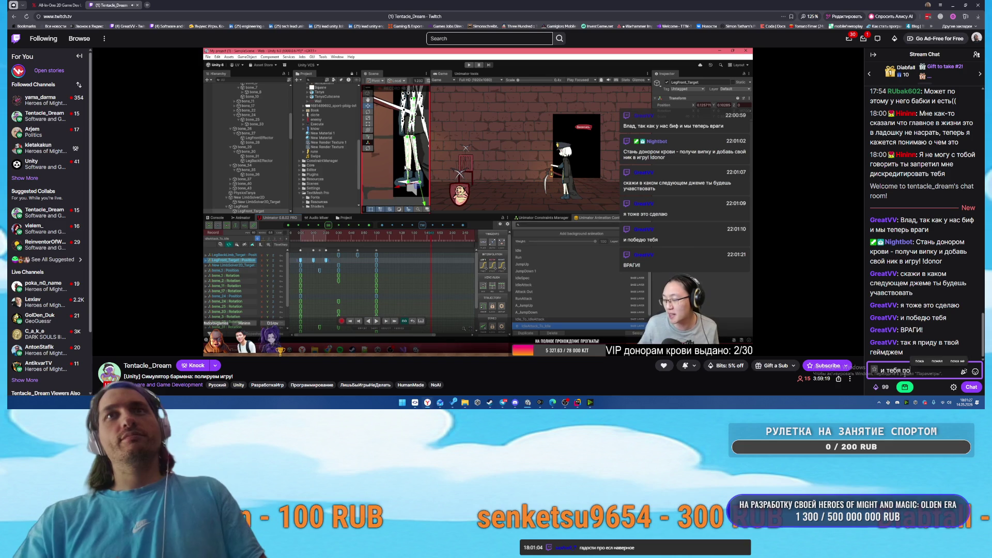
text(бедю!)
key(Return)
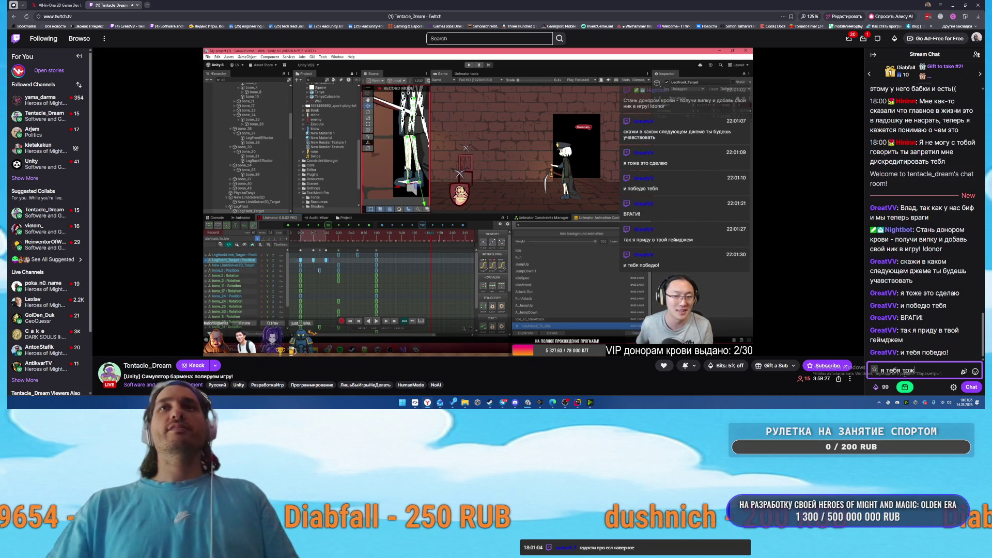
Send two chat messages, including 'я тебя тоже люблю'
text(лю)
key(Return)
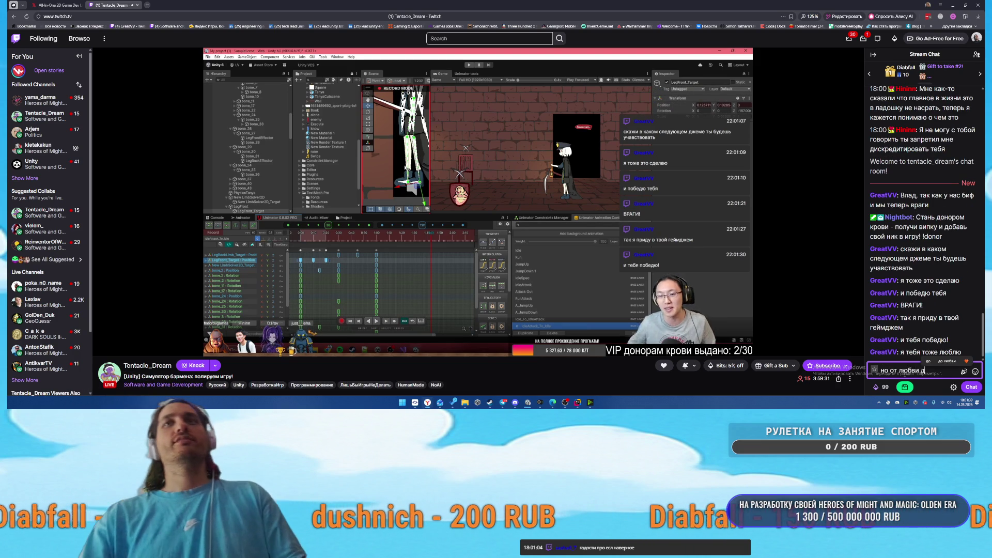
text(исти оди)
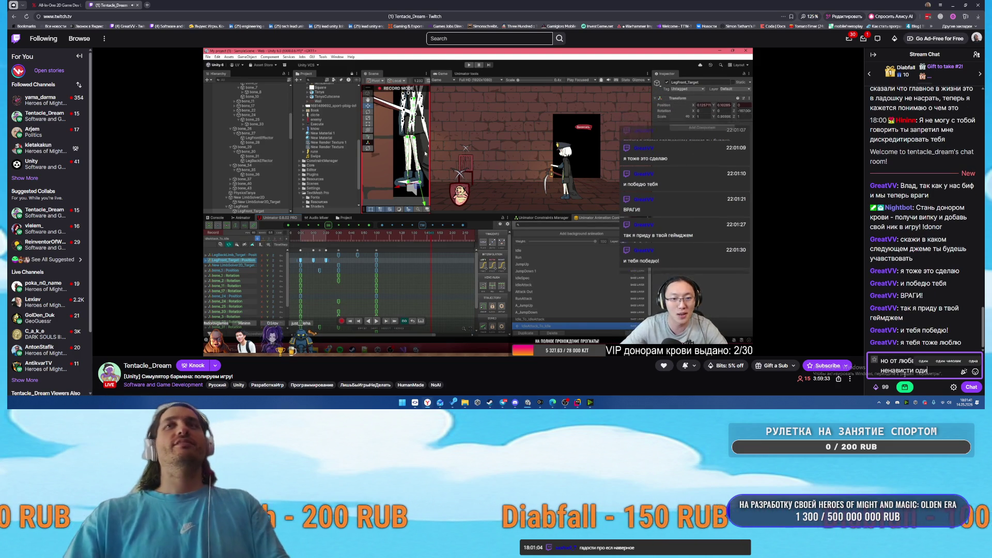
text(н гаг)
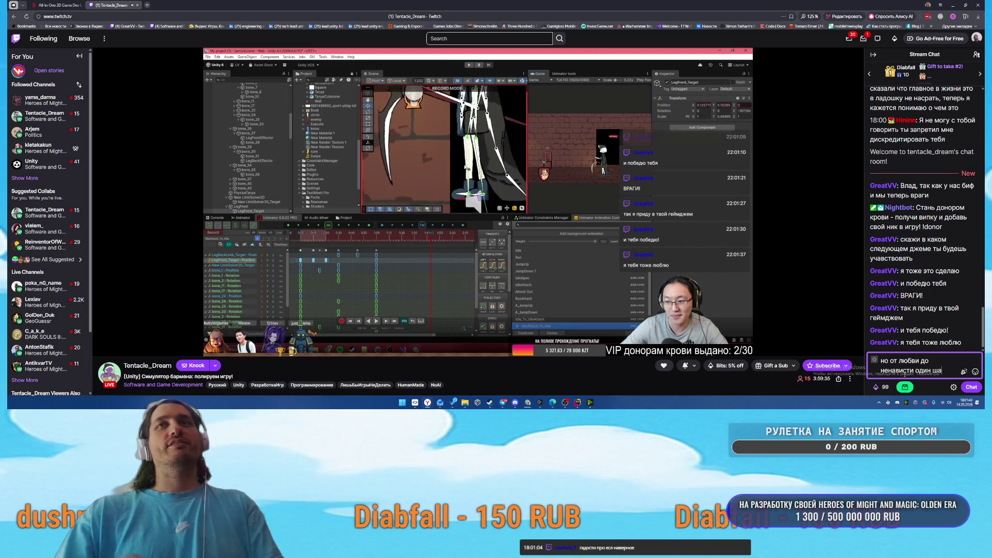
key(Return)
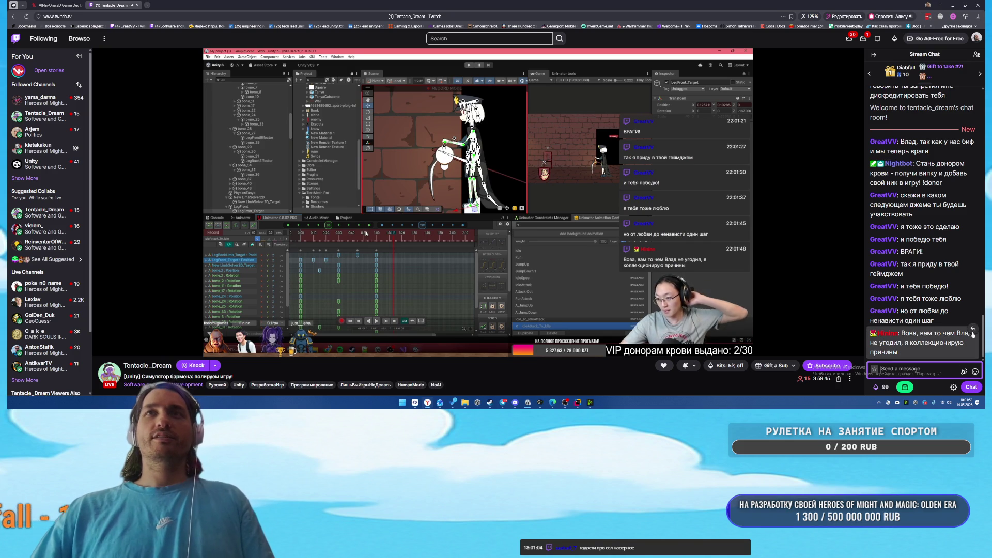
Reply to a viewer's message with 'я уже не помню, но помню сделали клип'
click(972, 331)
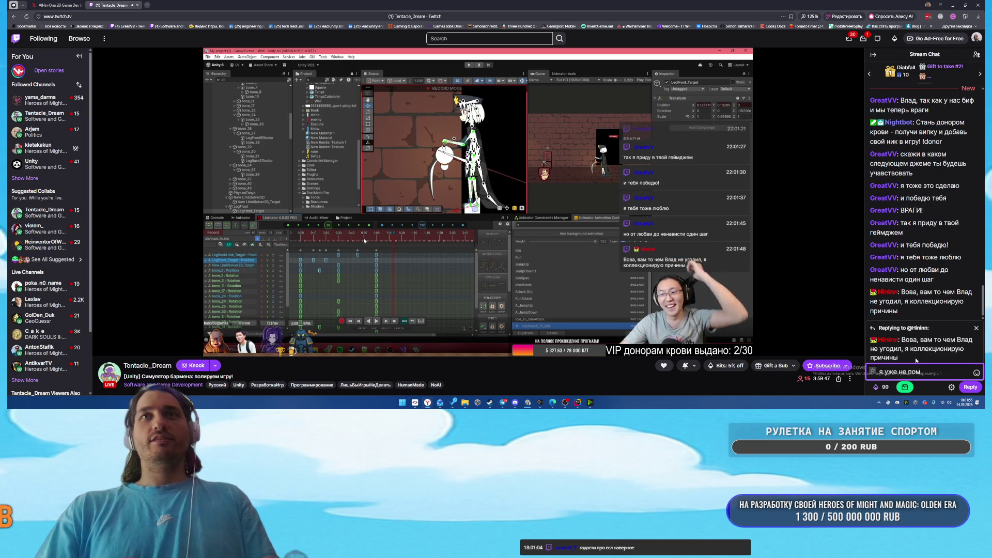
text(ню, но помню сделали)
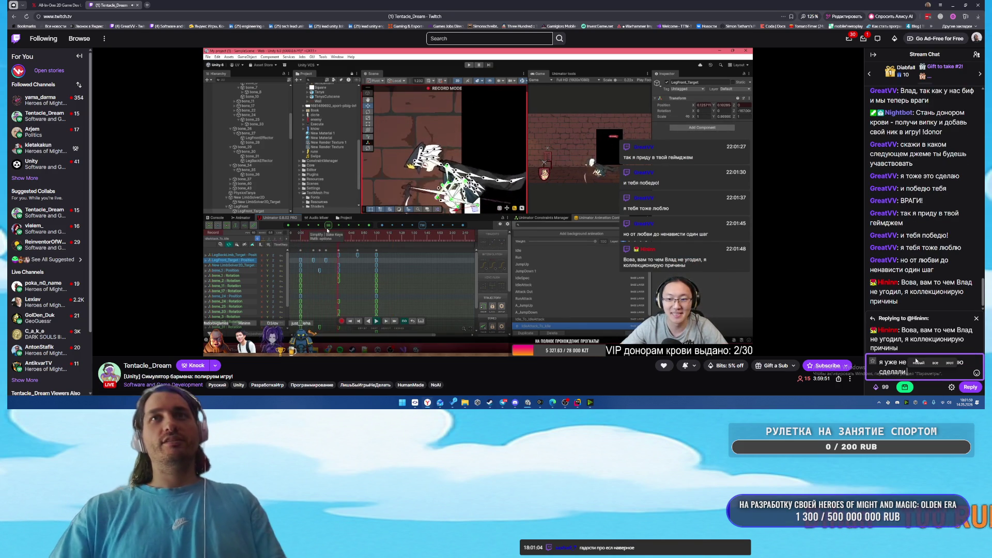
text( клип)
key(Return)
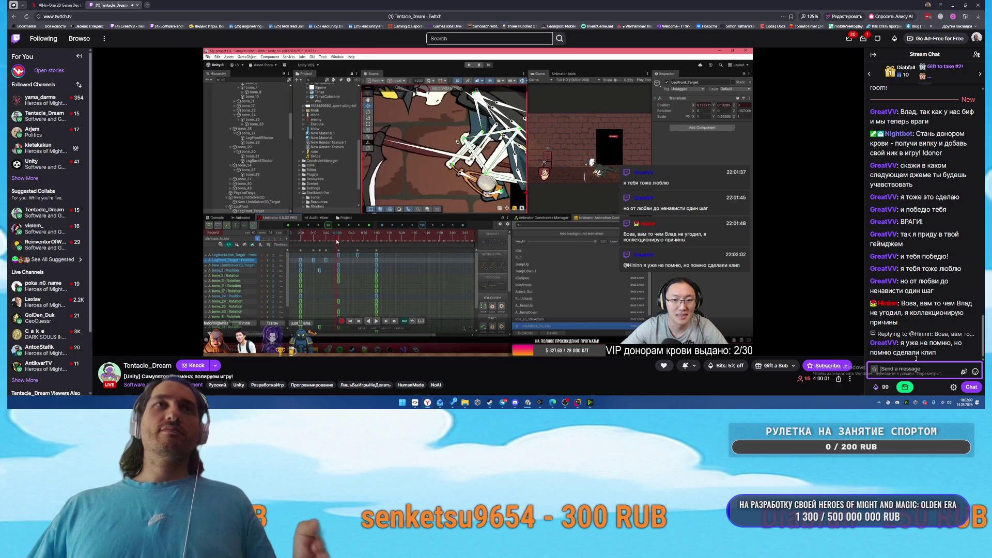
Ask in Twitch chat which game jam comes next and ask to be told so you can schedule it
text(так какой у тебя сле)
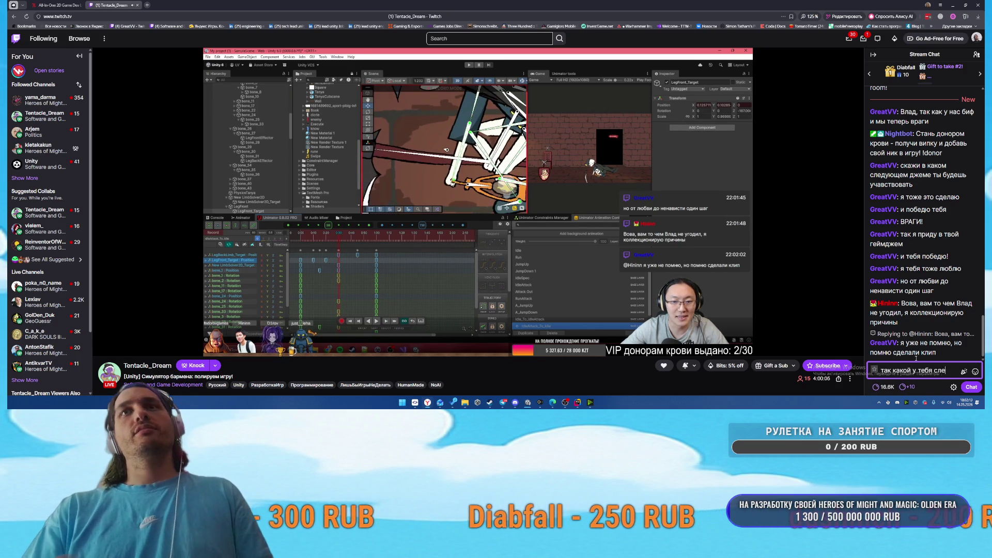
text(дующий геймджем?)
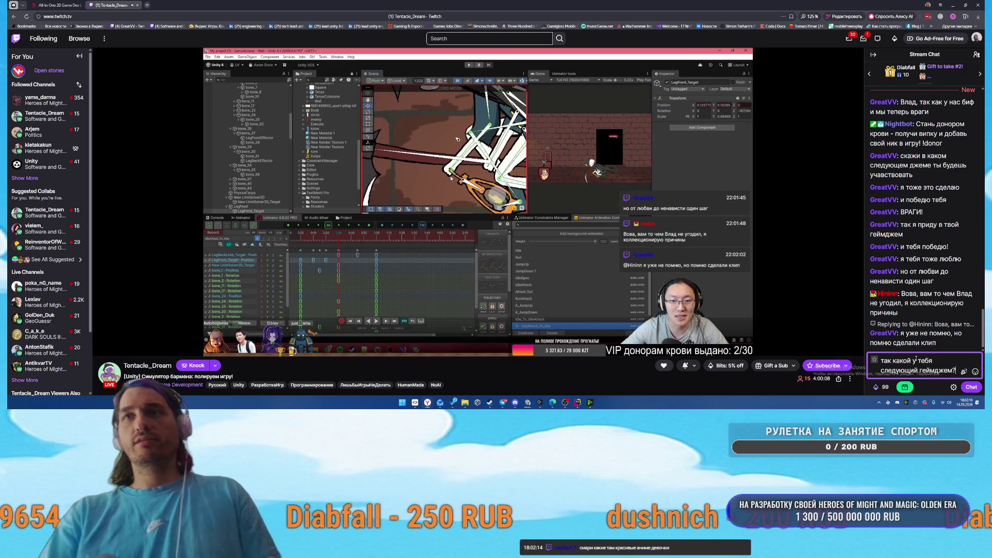
key(Return)
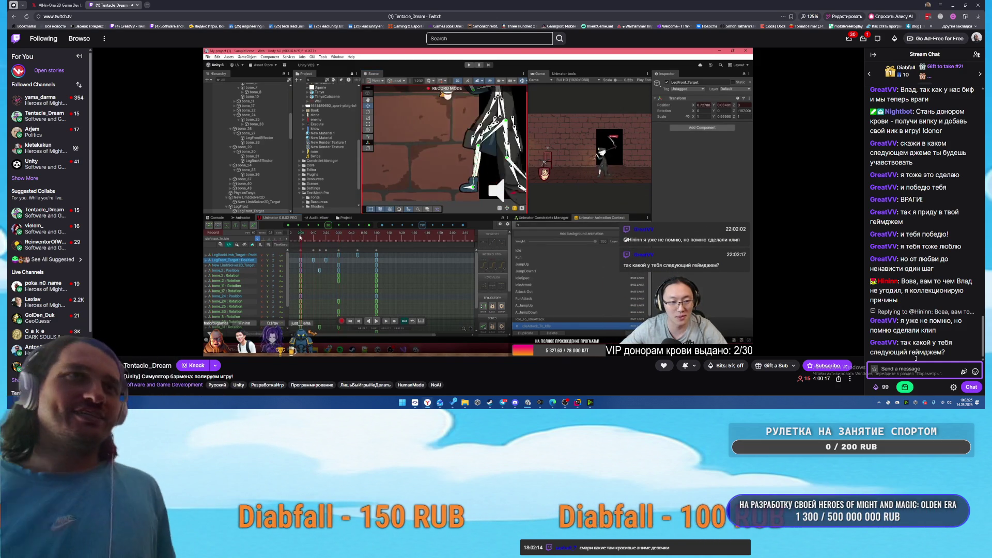
text(нап)
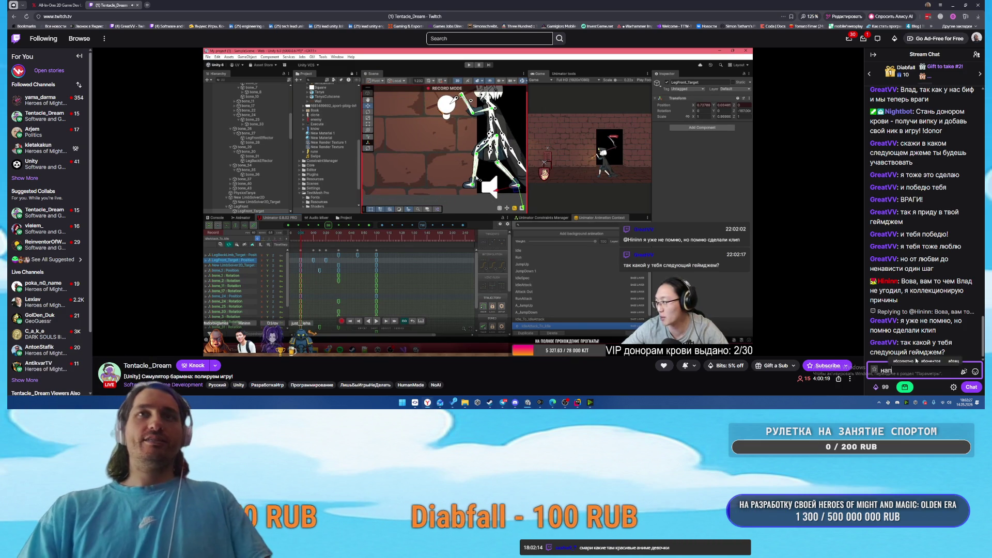
text(иши мне -)
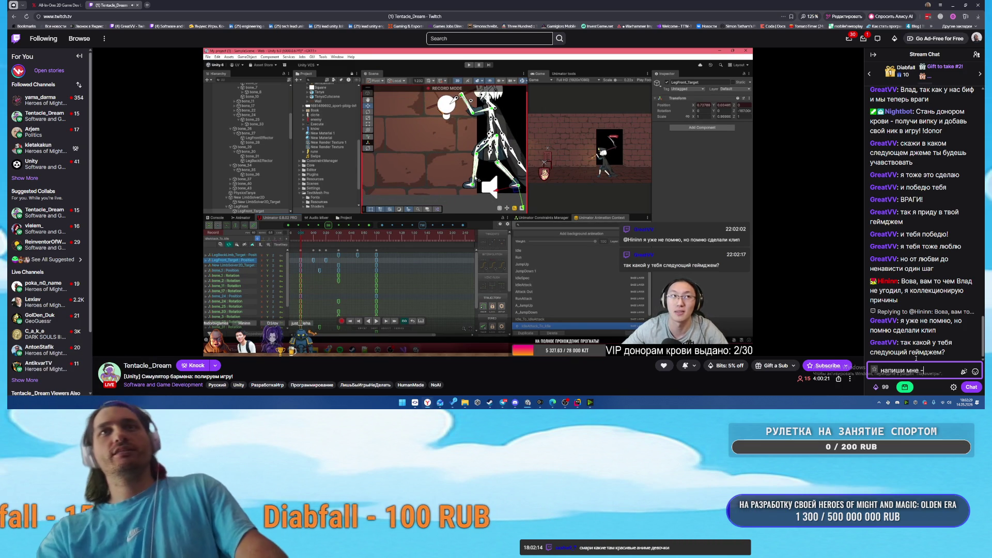
text( я ттебе в свое ра)
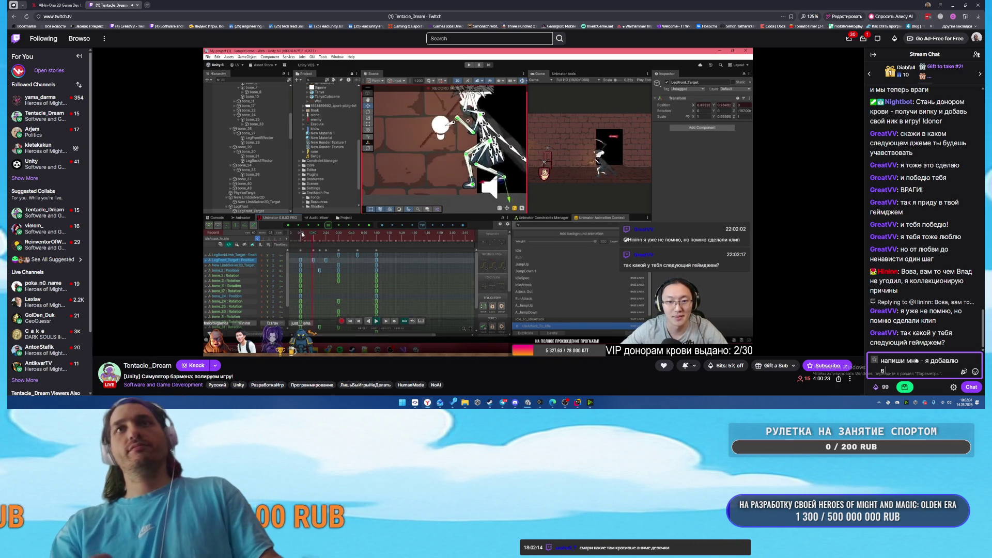
text(списание)
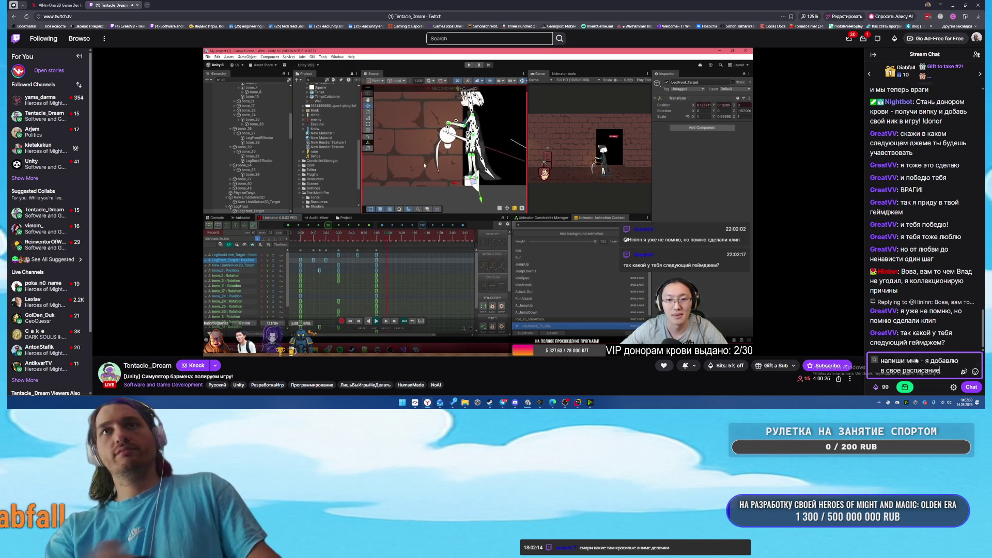
key(Return)
Say you'll join unless it's July's last week, ask 'мы же враги?', then close the stream tab
text(и если это не)
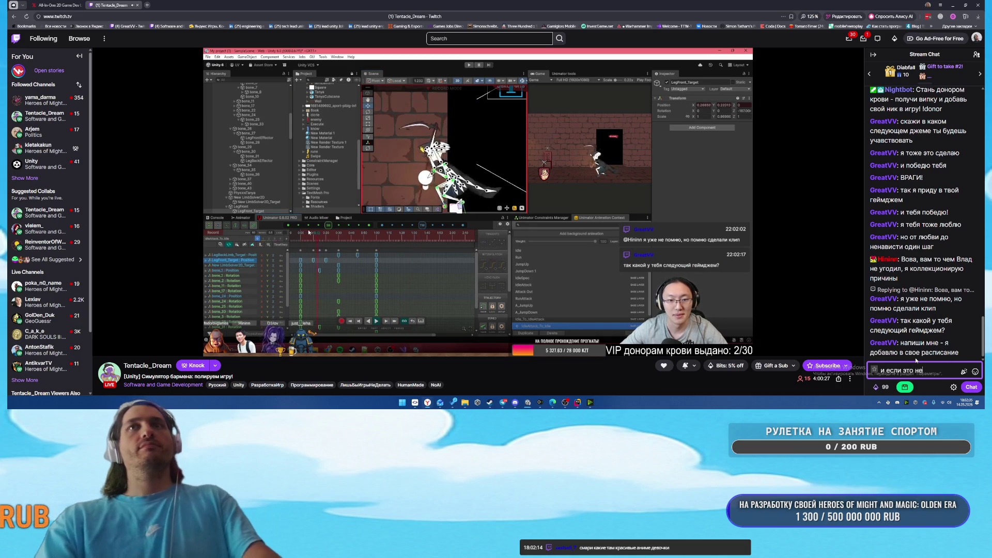
text( последняя неделя и)
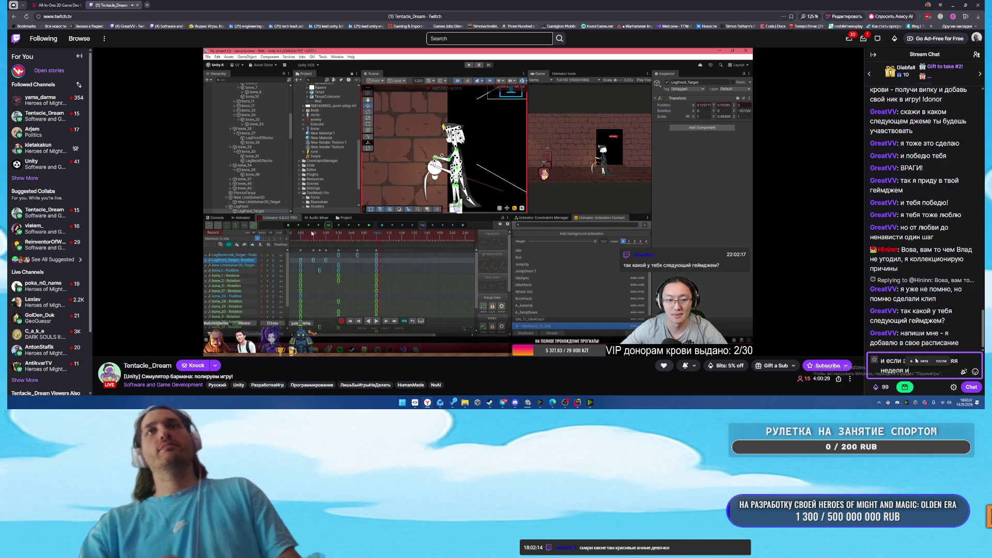
text(юля - то приму участи)
click(914, 361)
key(Return)
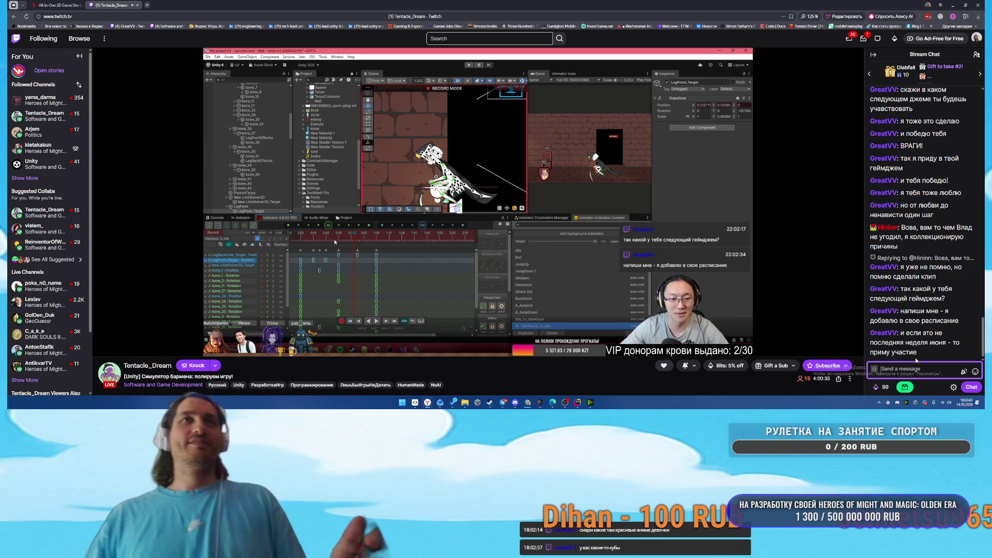
text(мы же враг)
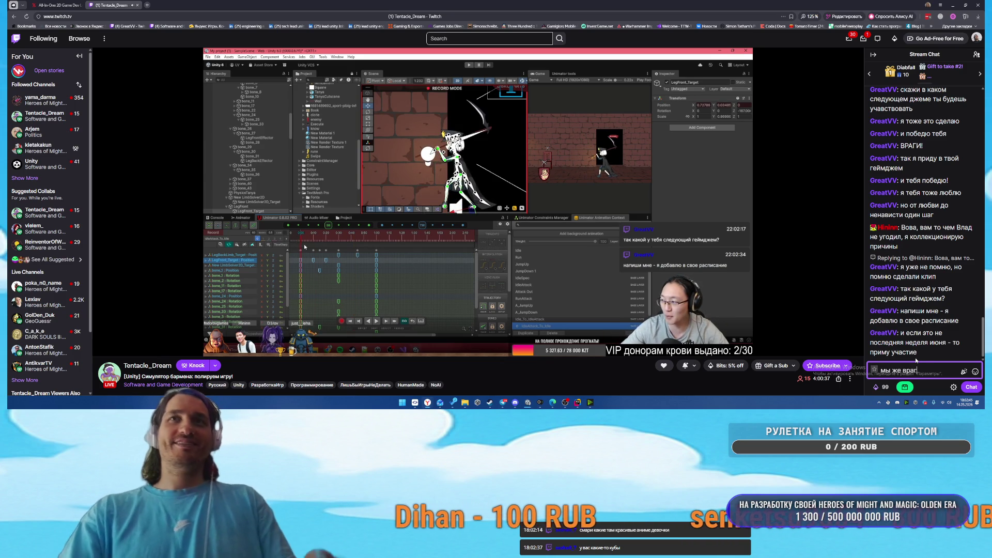
text(и?)
key(Return)
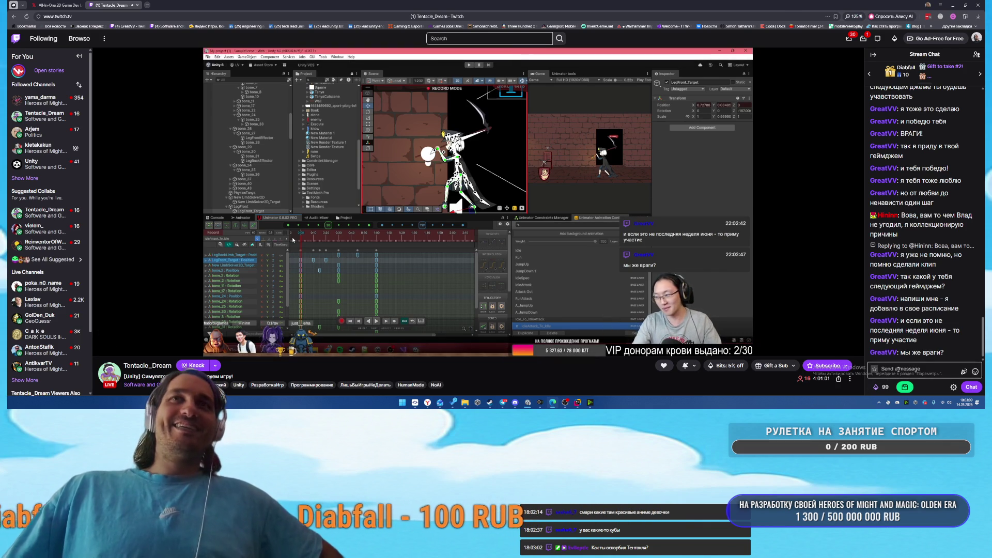
middle_click(127, 10)
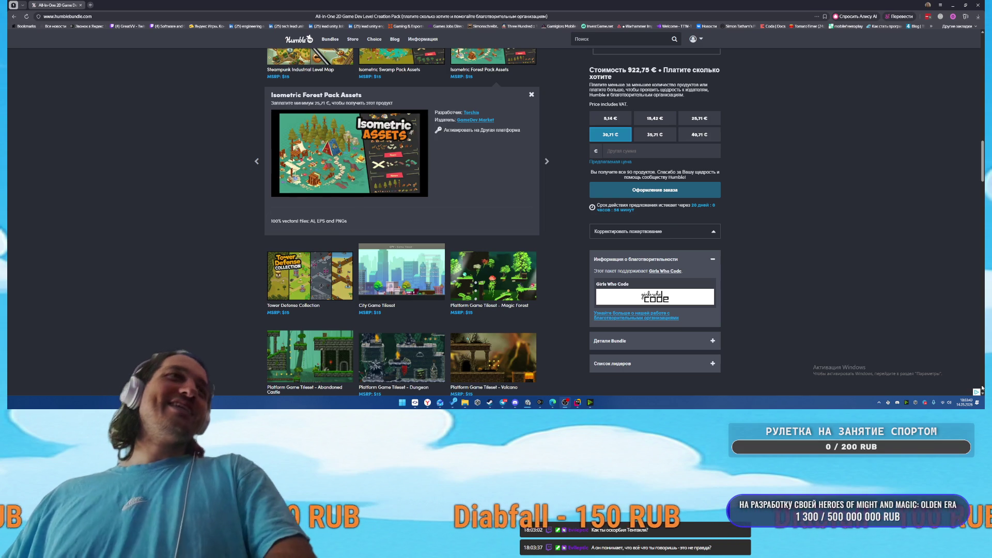
Scroll down the 2D bundle page and view the 16 Jump Vertical Game Backgrounds details
scroll(557, 296, down, 1)
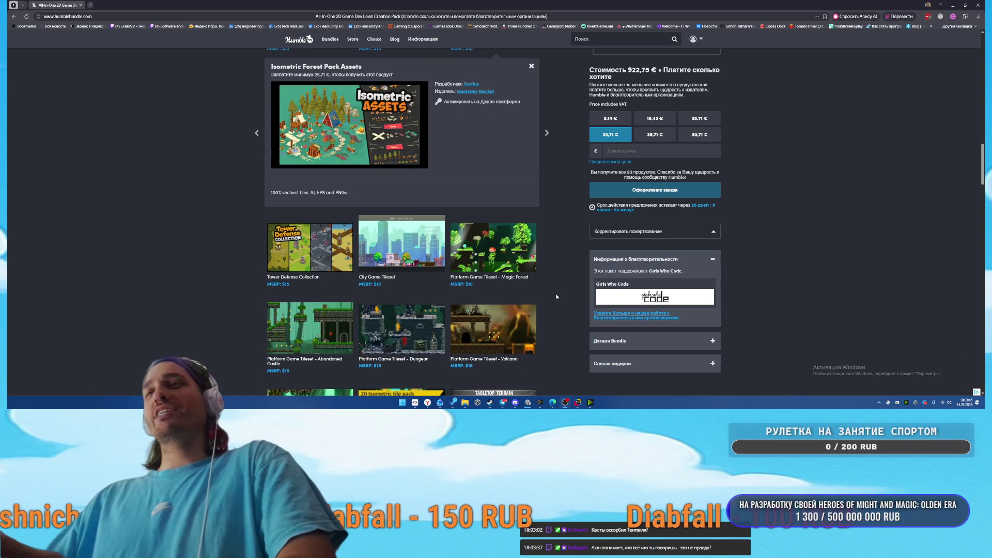
scroll(544, 303, down, 1)
scroll(550, 318, down, 2)
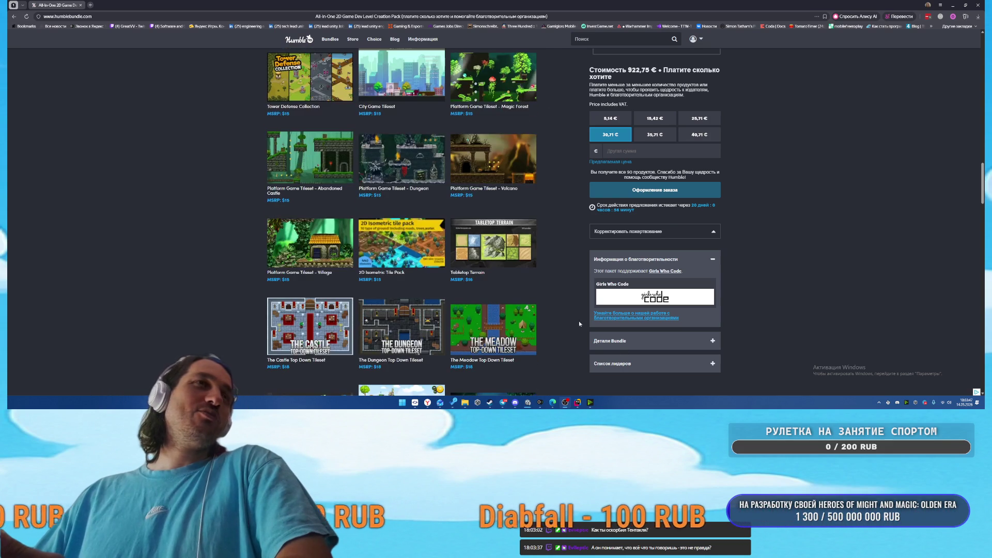
scroll(553, 329, down, 3)
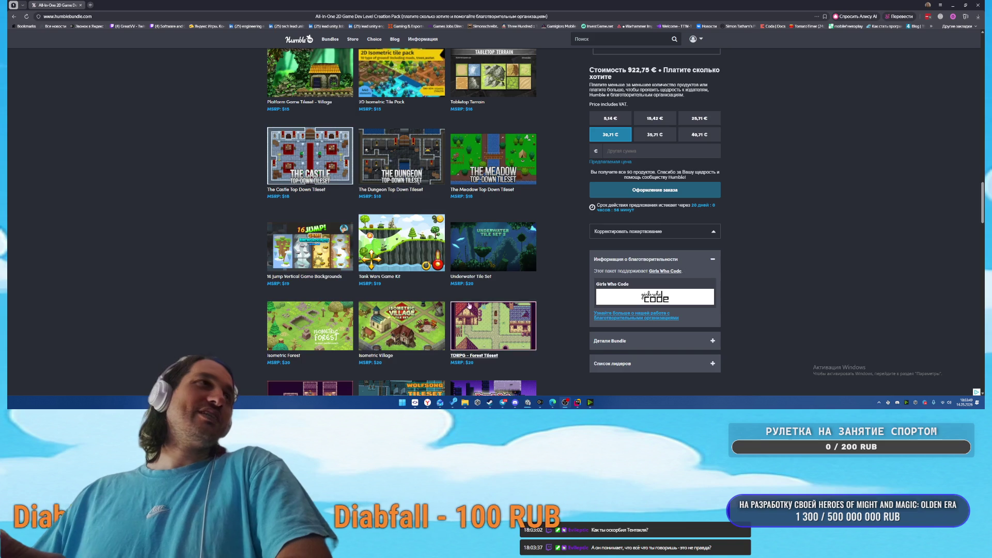
click(324, 252)
scroll(526, 282, down, 4)
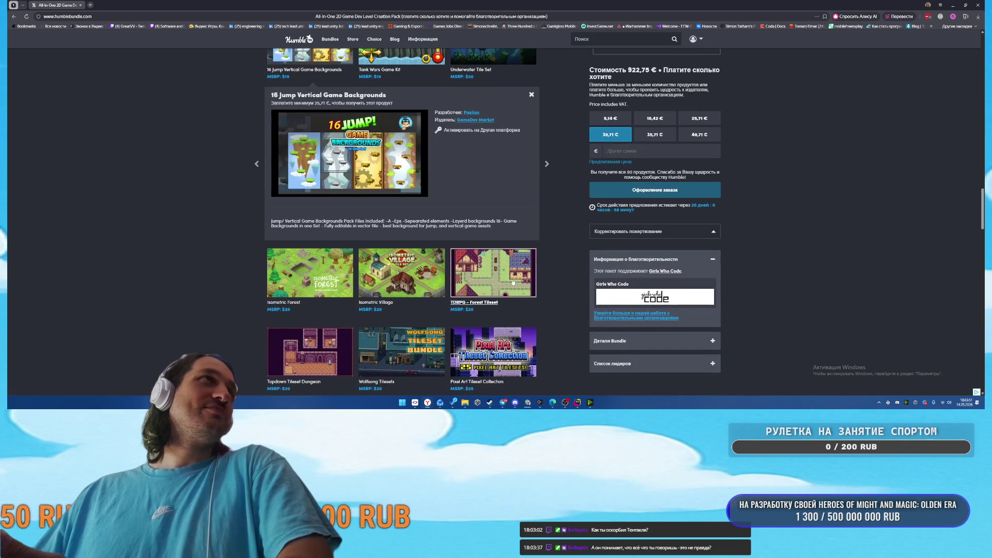
Preview Isometric Forest, Wolfsong Tilesets, Cartoon Platformer, Level Map V1, World Map and Isometric Island assets
click(333, 284)
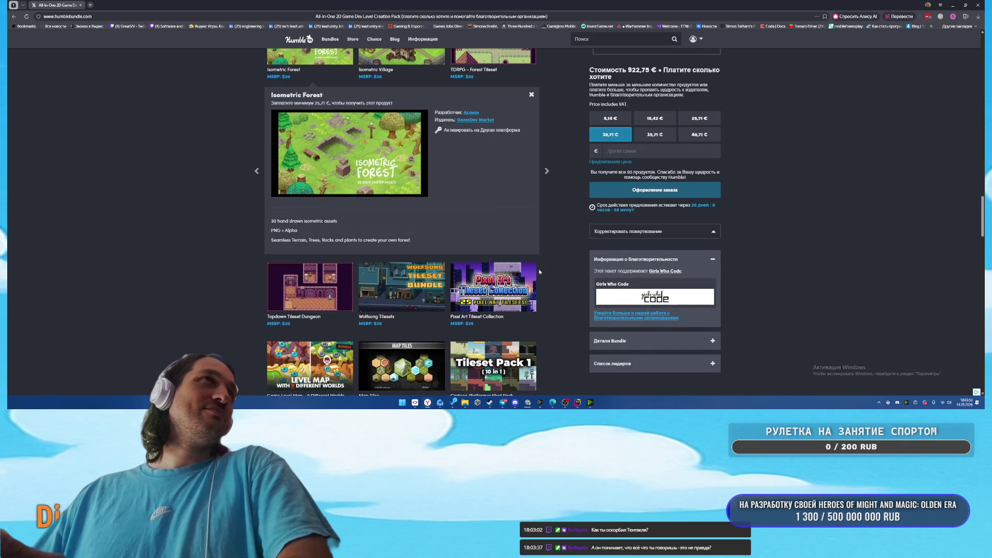
click(401, 287)
click(508, 289)
click(484, 300)
click(473, 290)
click(488, 296)
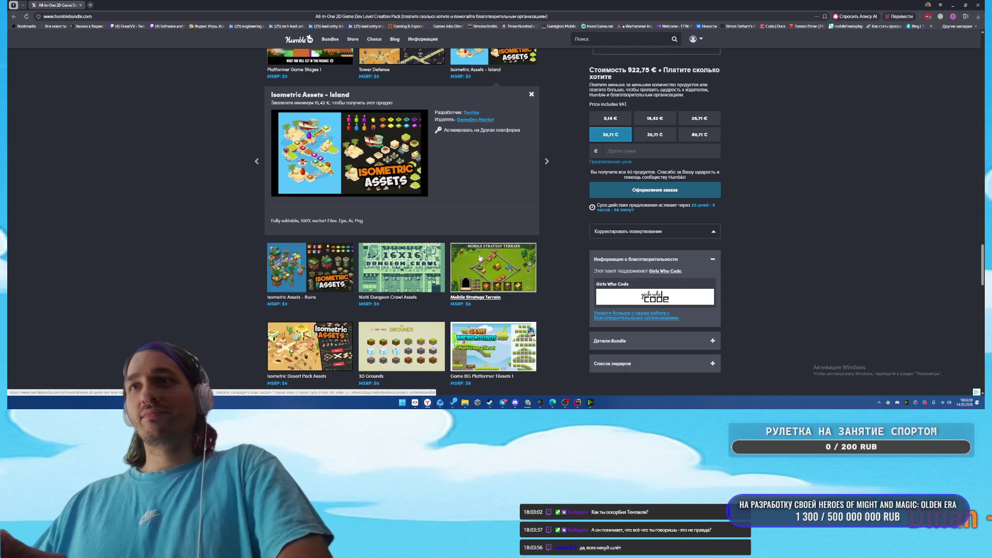
Close the Game Level Map Pack details and leave the store page for a blank tab
scroll(479, 258, down, 2)
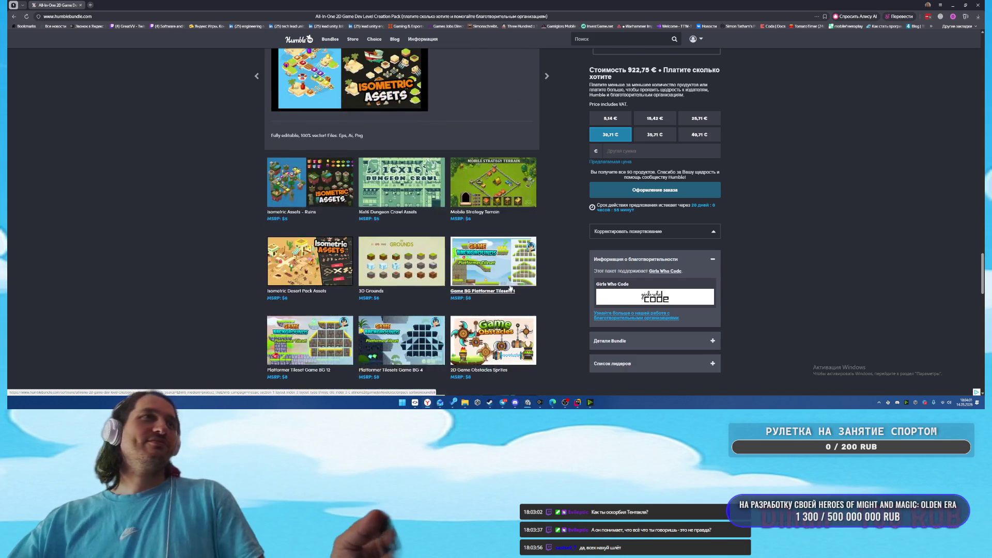
scroll(568, 316, down, 5)
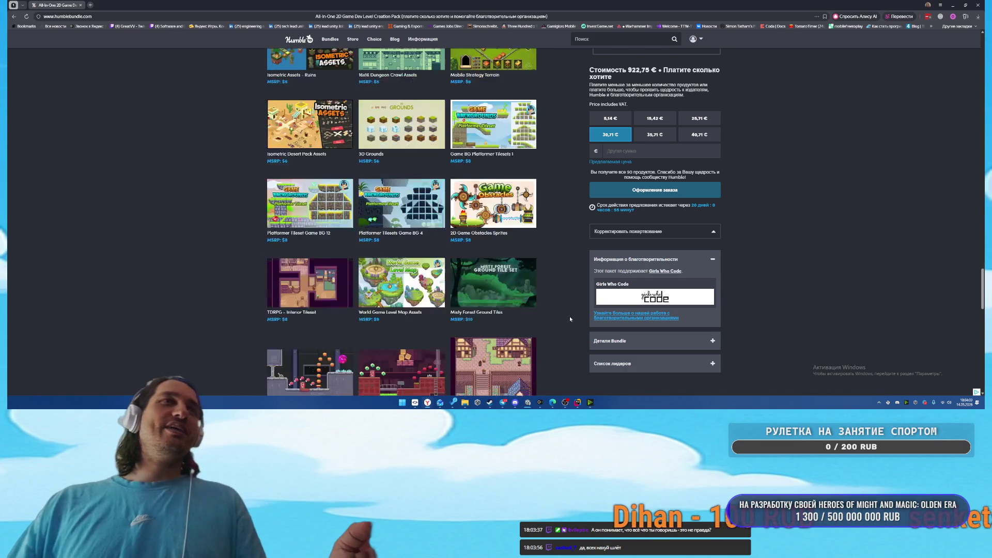
scroll(558, 310, down, 5)
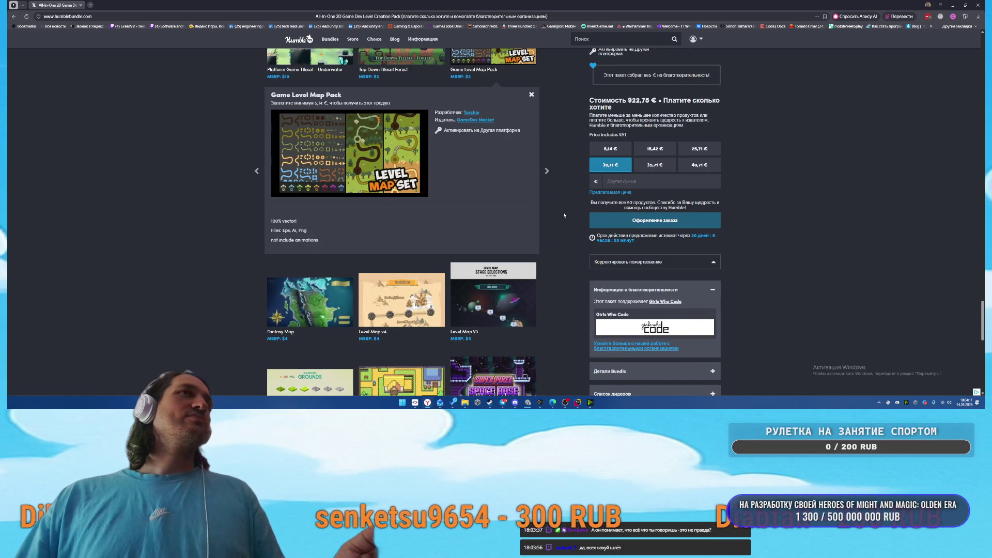
click(531, 95)
scroll(562, 251, down, 3)
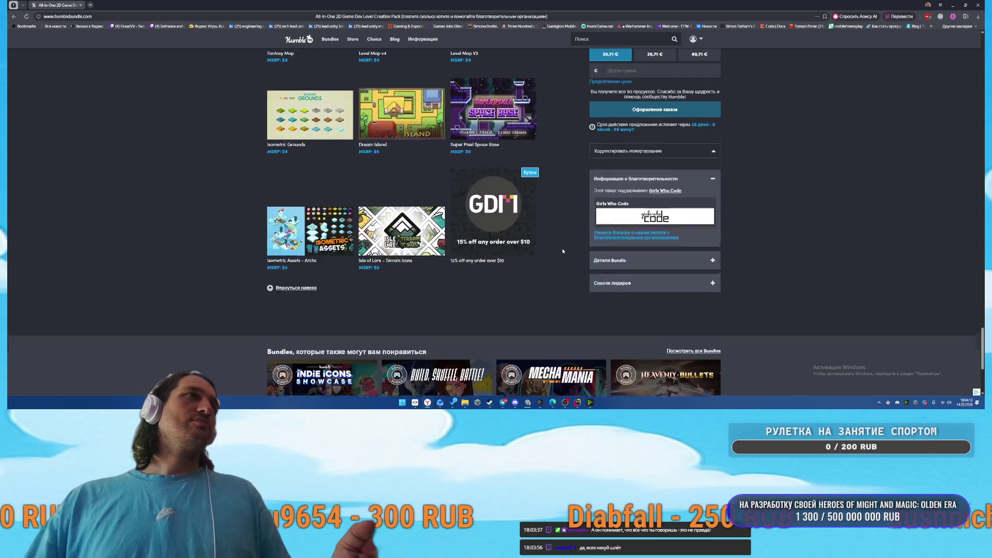
scroll(560, 251, up, 3)
key(ctrl+w)
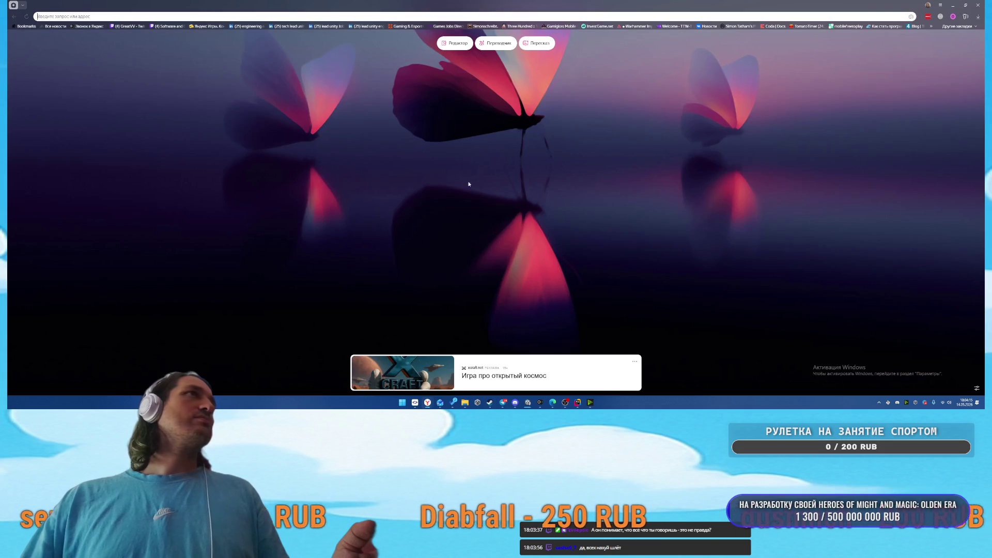
Close the browser, shift the build progress box left, dismiss the CardsOfTerraAndroid folder, and raise Outlook
click(978, 6)
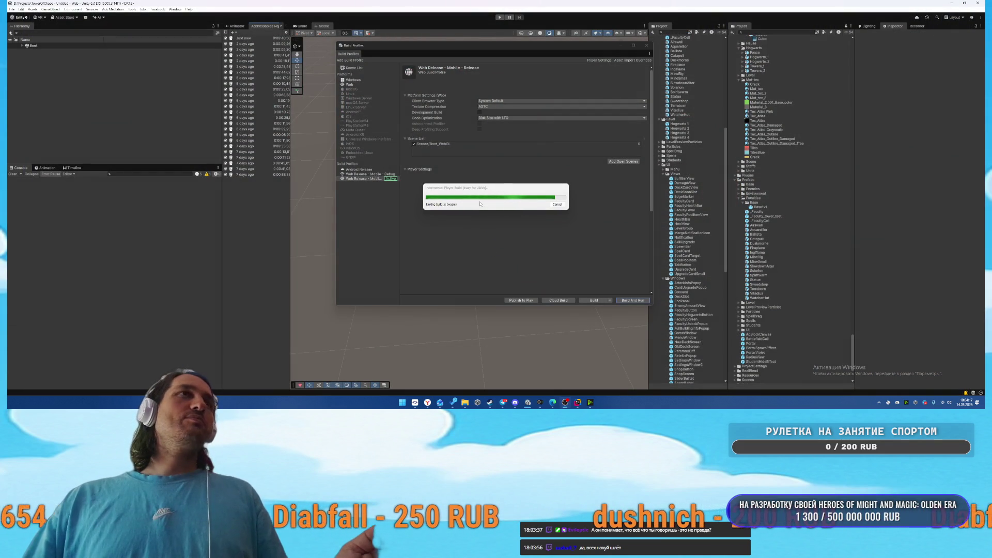
drag(489, 189, 450, 186)
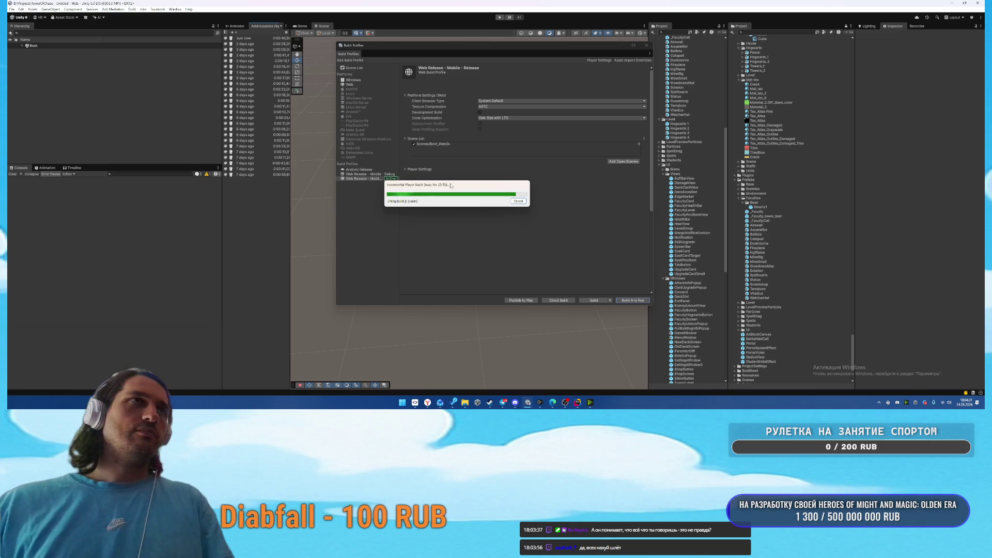
mouse_move(466, 402)
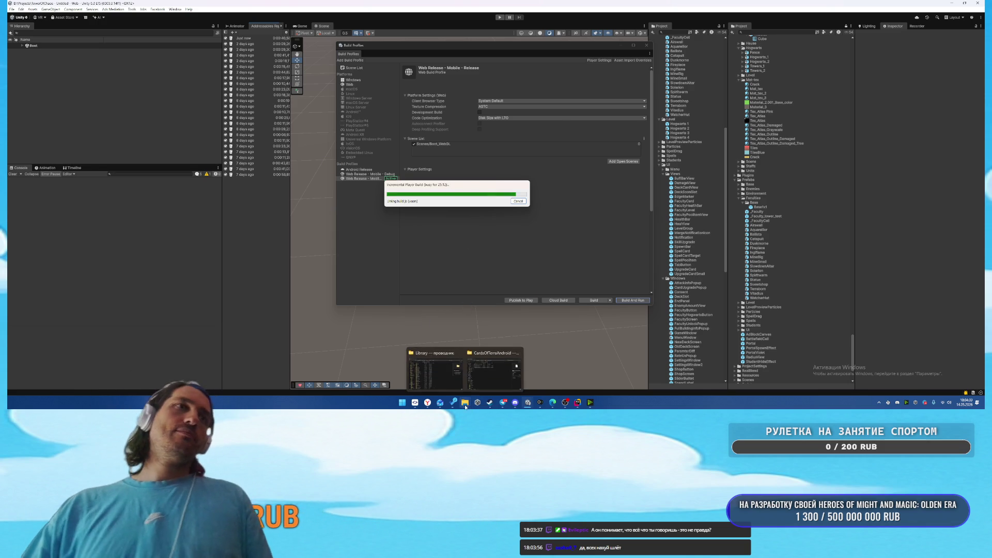
click(467, 368)
click(549, 50)
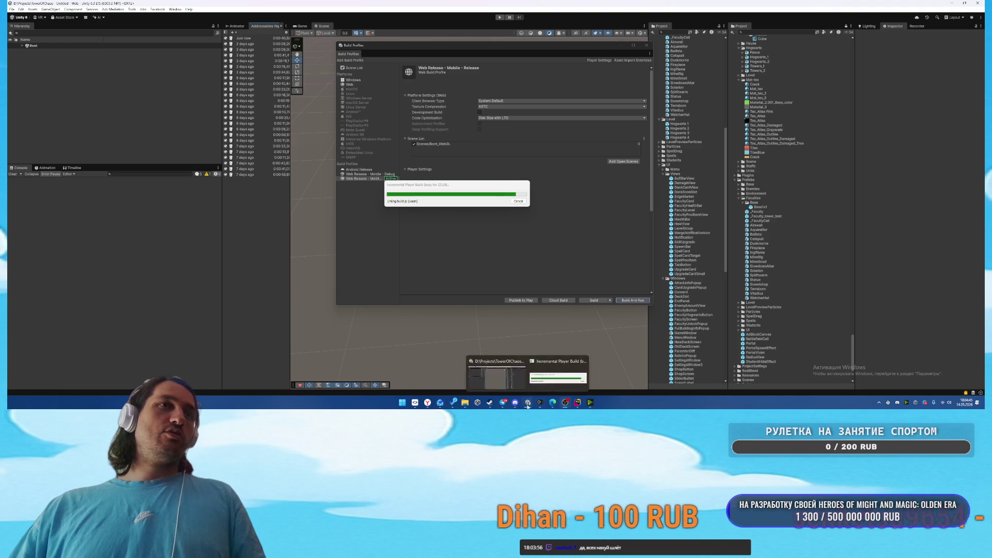
mouse_move(427, 403)
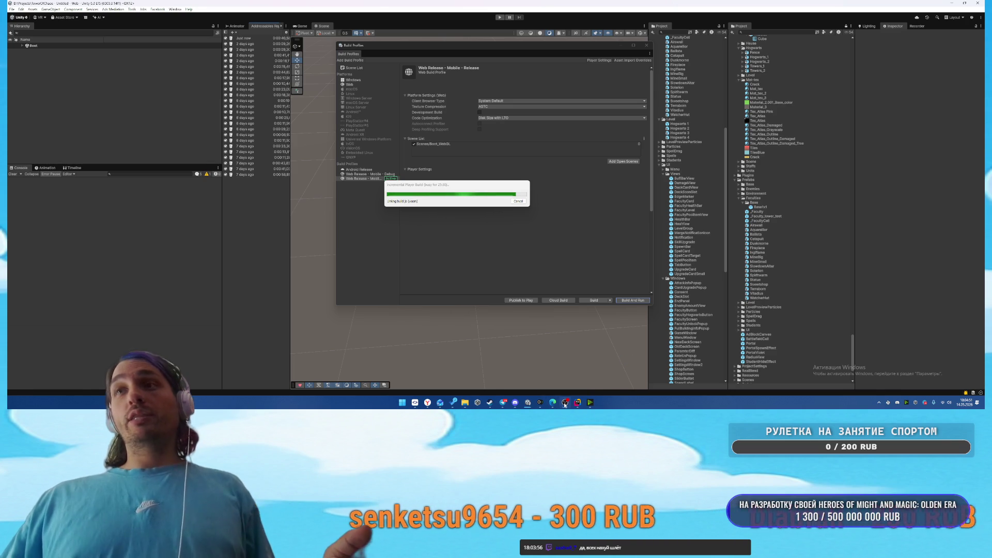
click(440, 403)
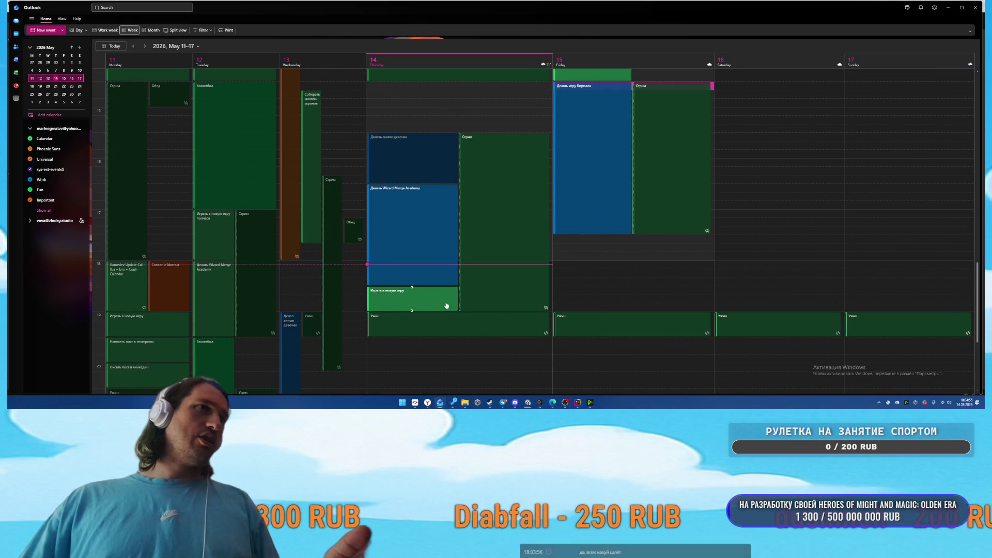
Scroll through this week's Outlook calendar events, then minimize Outlook to reveal the Unity build
scroll(571, 337, down, 3)
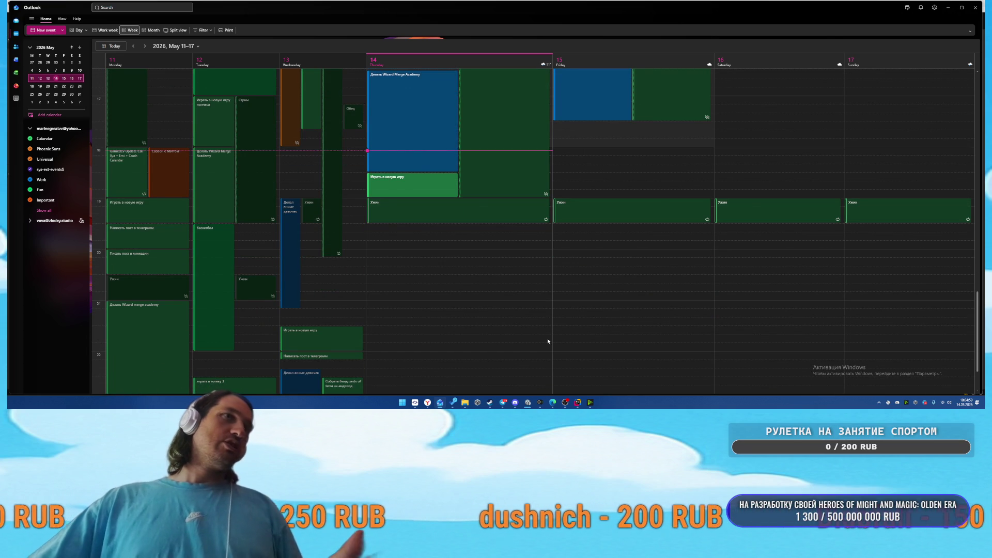
scroll(546, 341, down, 2)
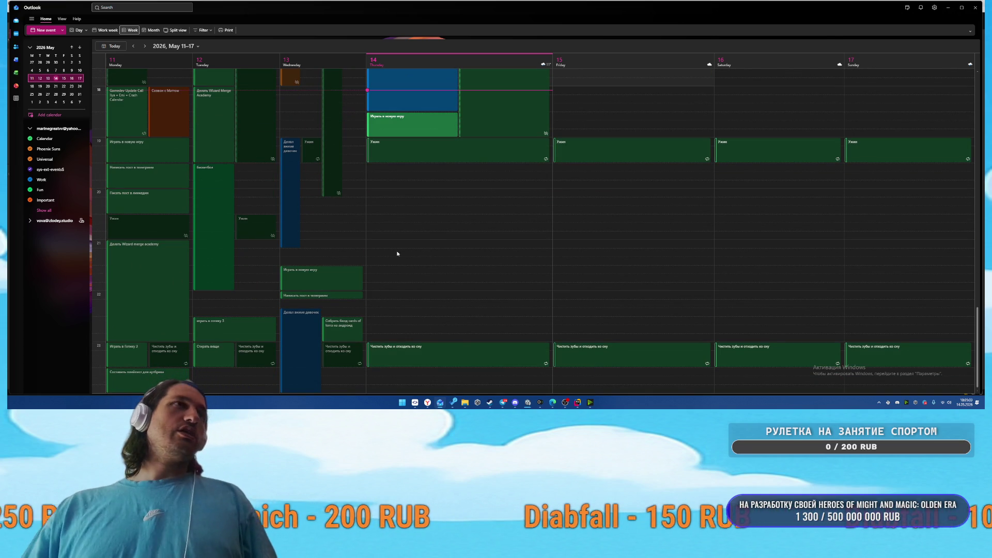
scroll(471, 265, up, 5)
scroll(606, 295, up, 7)
click(948, 8)
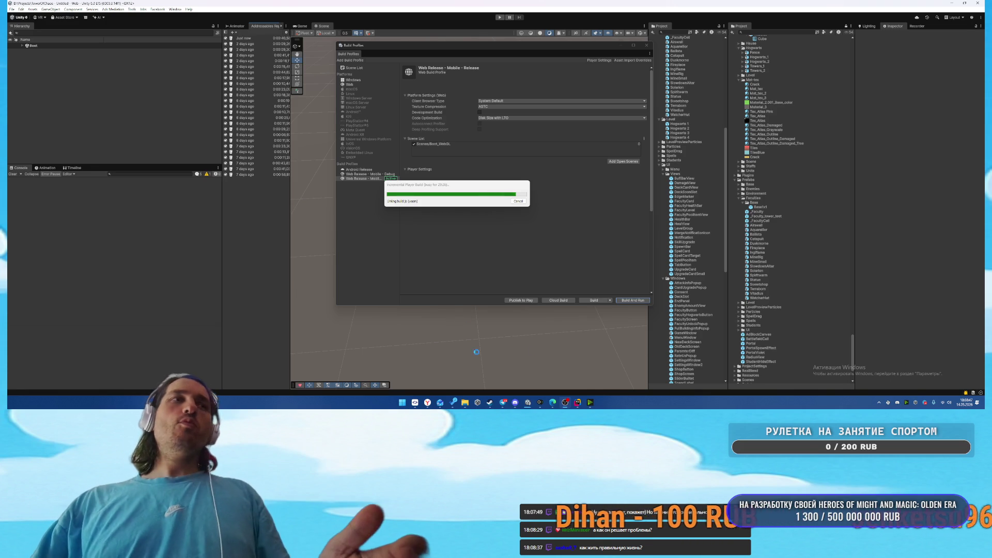
Bring up Unity Hub's projects list, move its window up and left, then switch to Google Docs
click(477, 402)
mouse_move(489, 402)
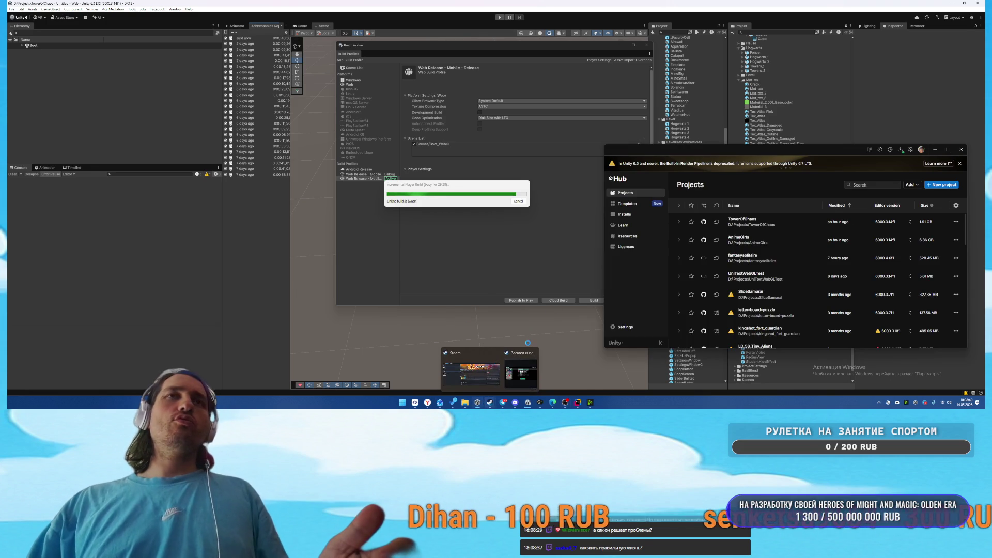
mouse_move(767, 153)
mouse_down()
mouse_move(552, 134)
mouse_move(462, 108)
mouse_up()
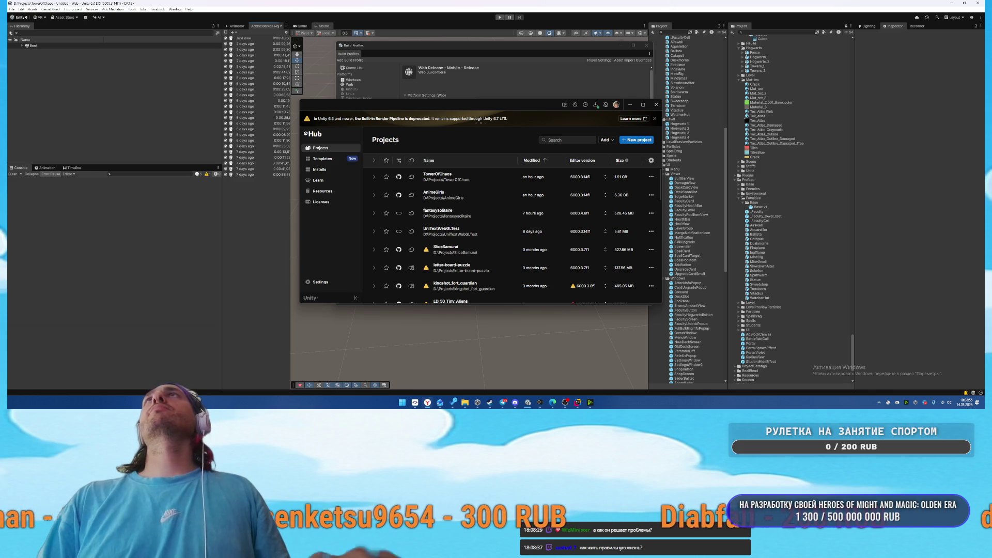
click(427, 402)
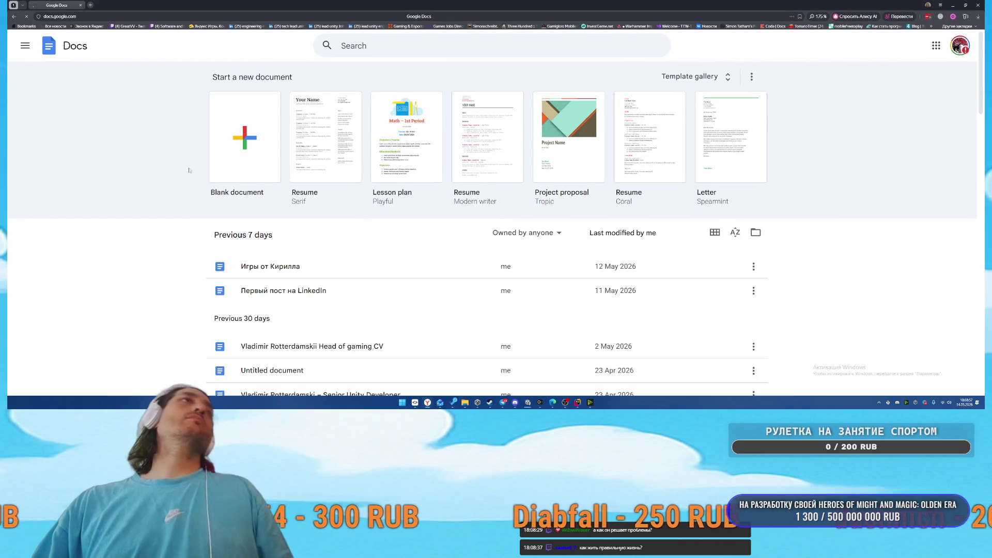
Open the Игры от Кирилла document on its Pipe Craft: Puzzle tab and scroll through it
click(298, 265)
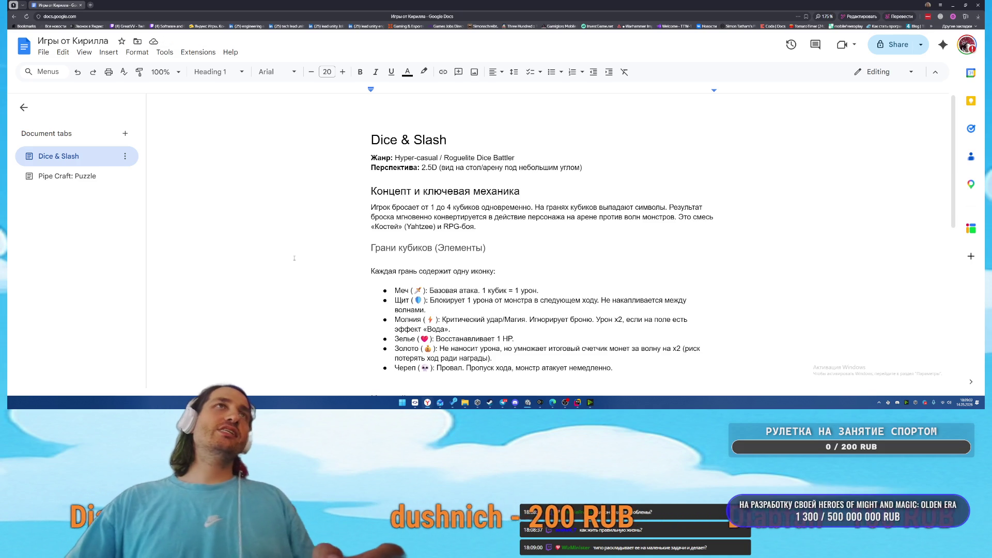
click(67, 175)
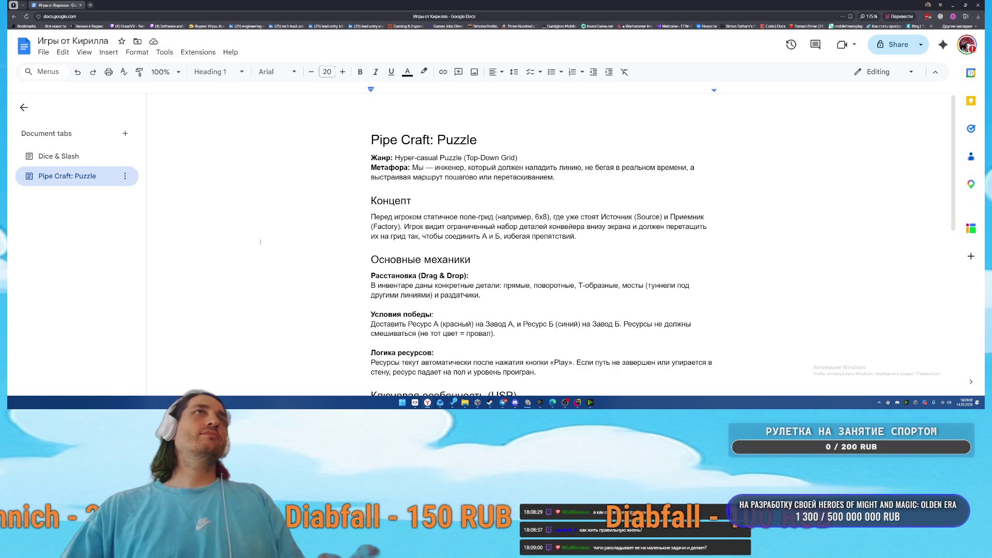
scroll(260, 241, down, 1)
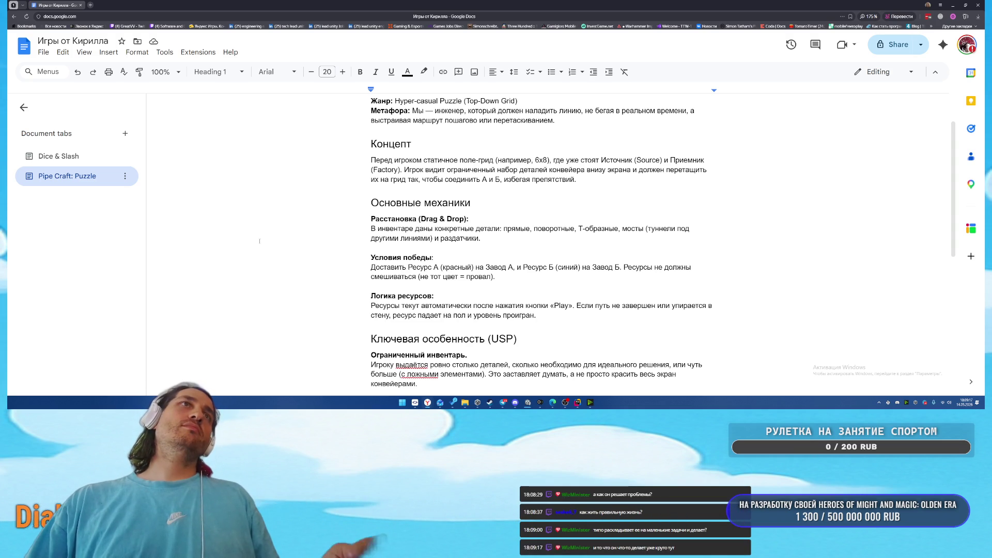
scroll(259, 241, up, 1)
scroll(259, 241, down, 2)
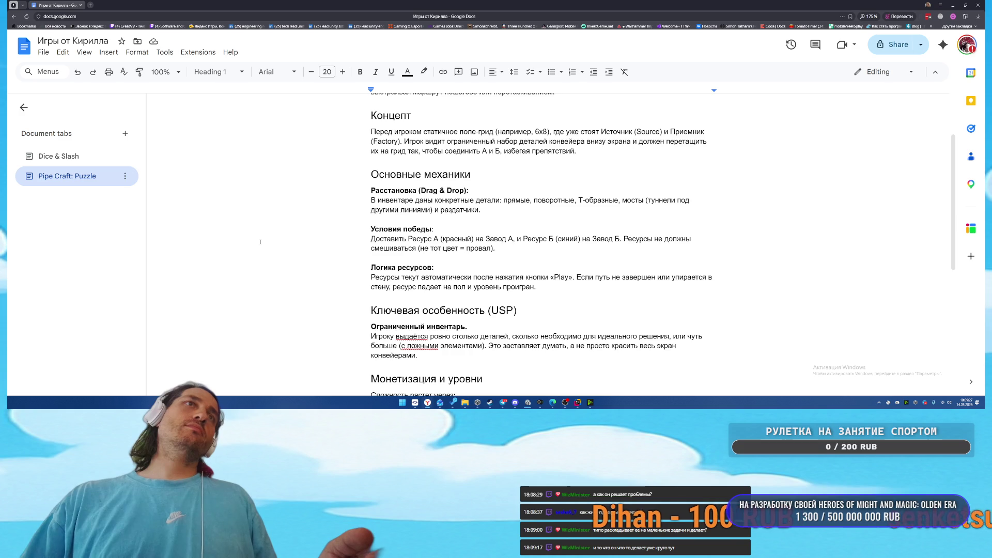
scroll(260, 241, down, 2)
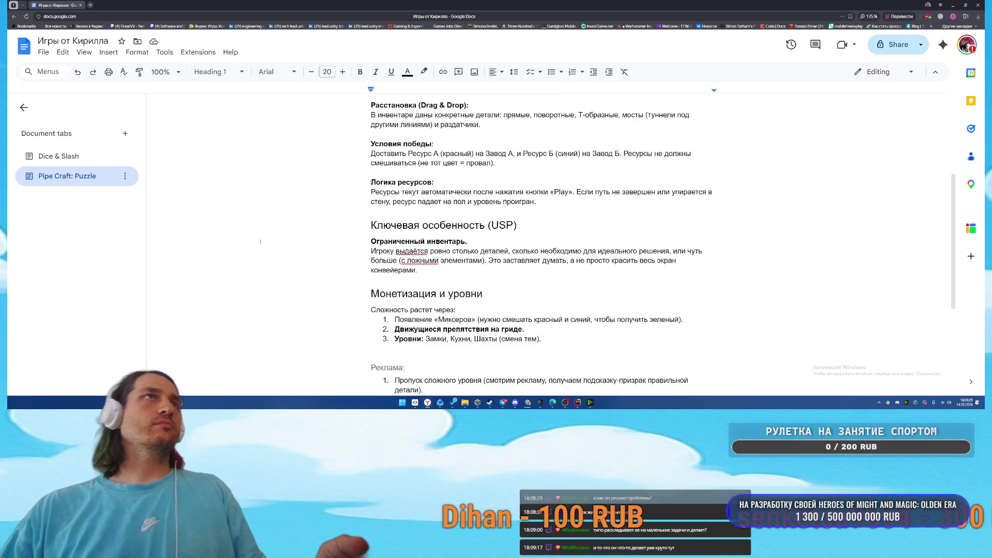
scroll(261, 241, up, 4)
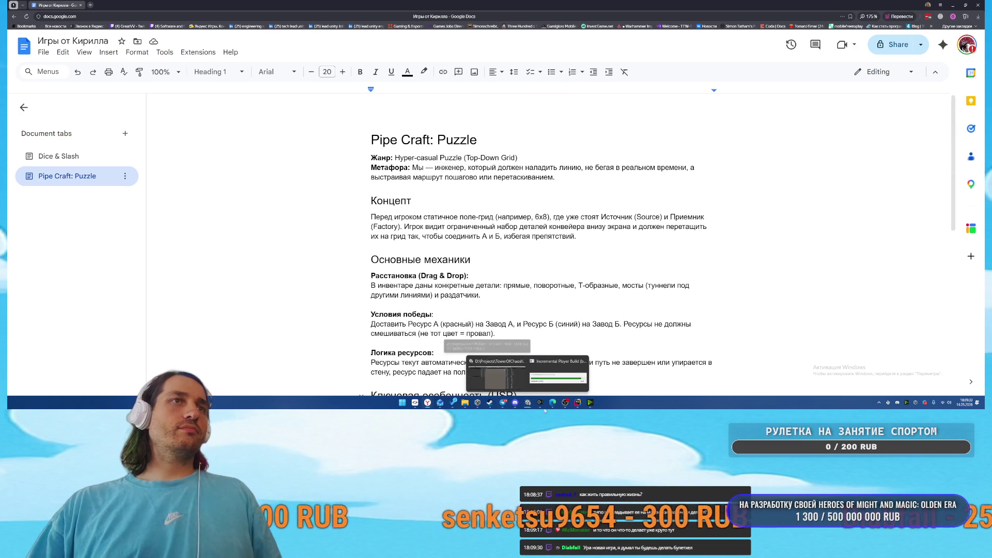
Start a new Universal 2D project in Unity Hub named PipeCraftPuzzle
click(481, 407)
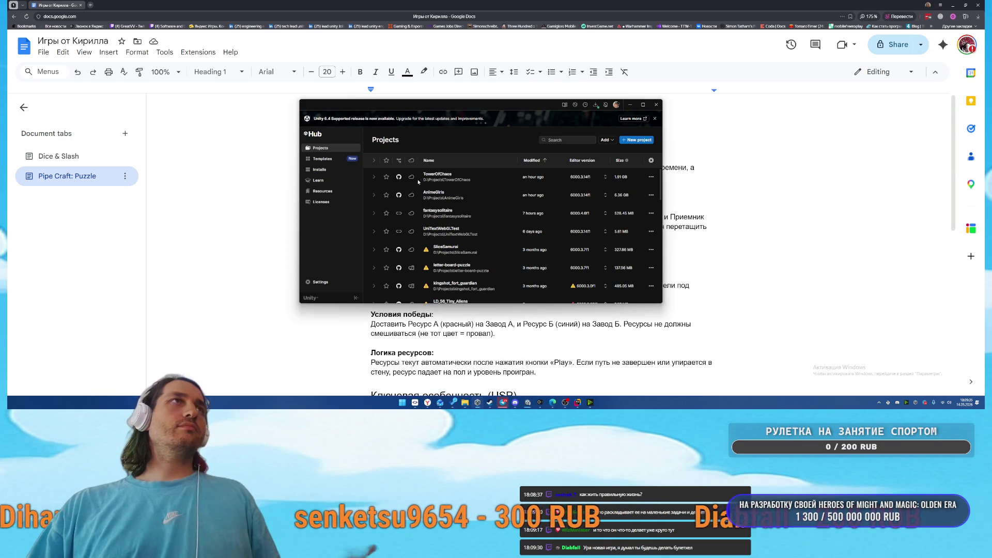
click(632, 140)
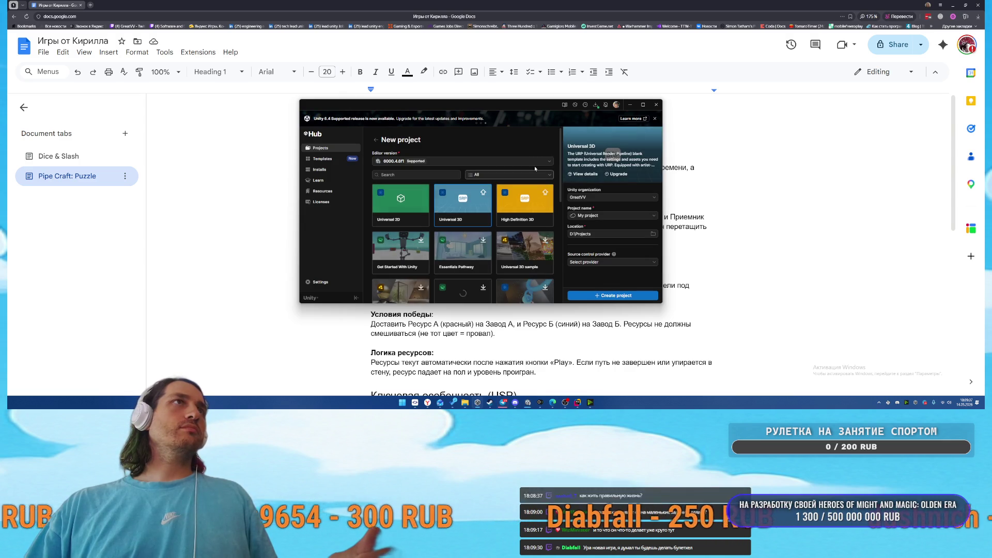
click(406, 212)
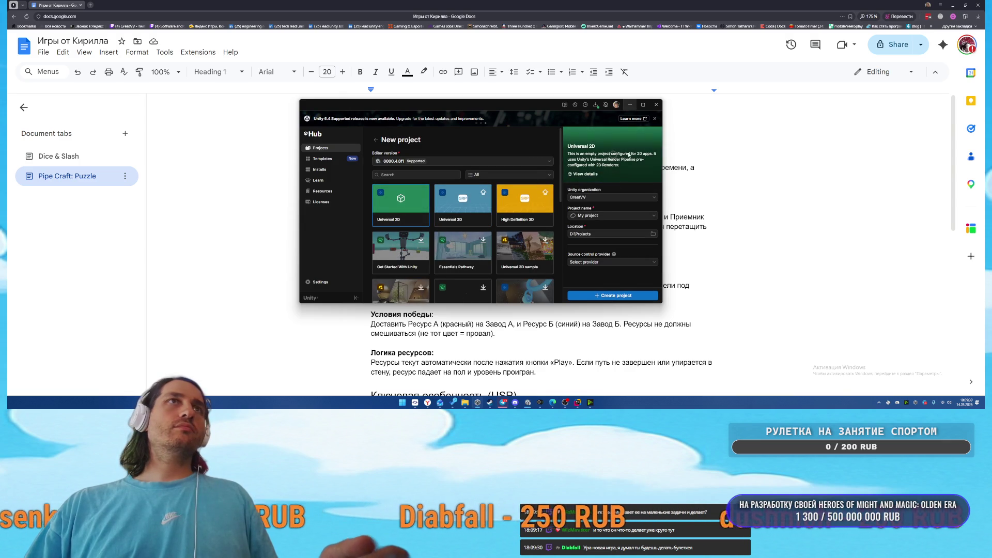
mouse_move(486, 104)
mouse_down()
mouse_move(723, 100)
mouse_move(681, 109)
mouse_up()
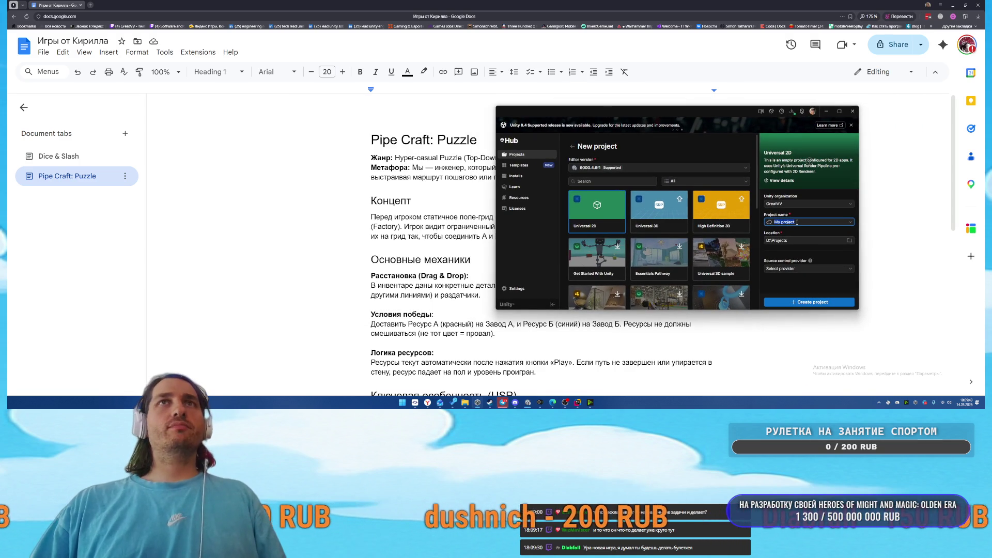
text(PipeCra)
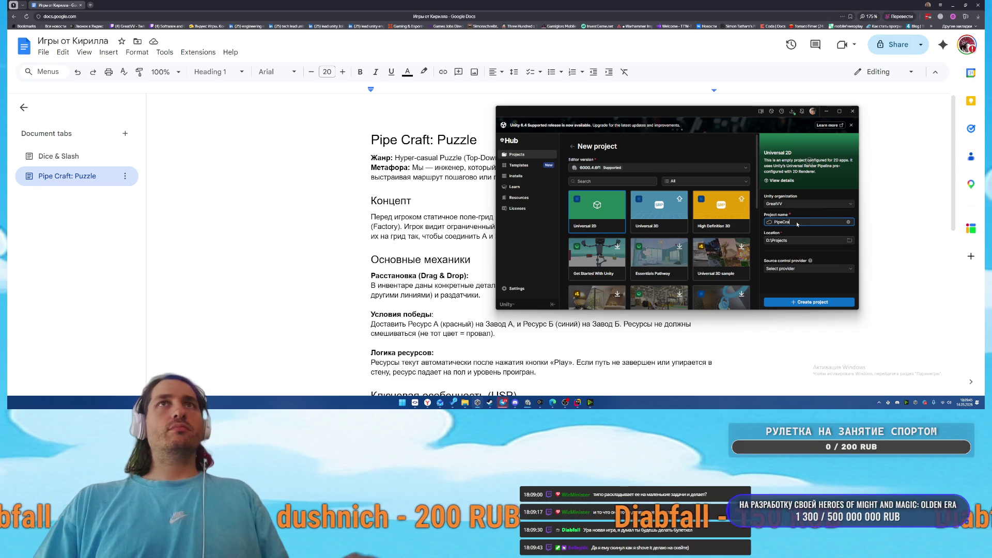
text(ftPuzzle)
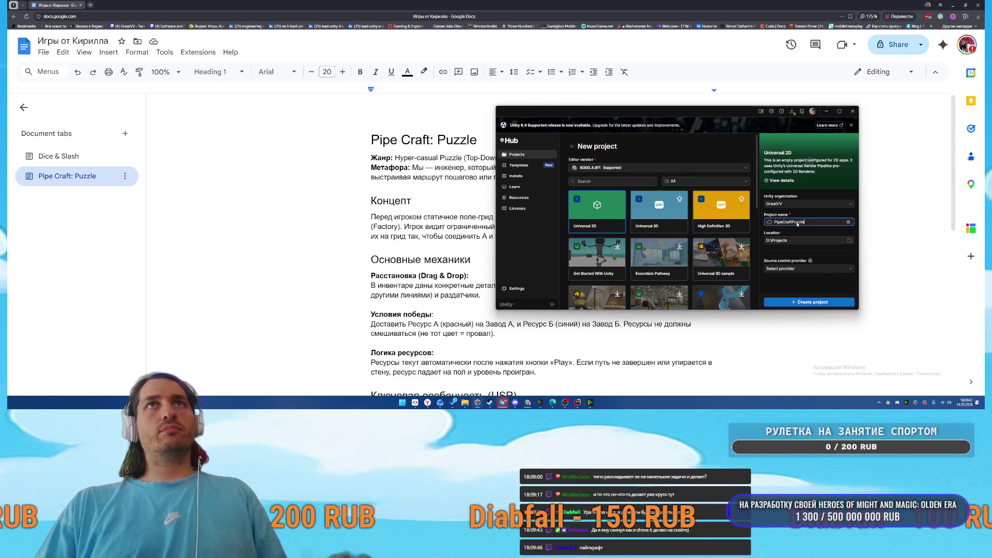
Choose GitHub as the source control provider and open the Git LFS installation page
click(809, 269)
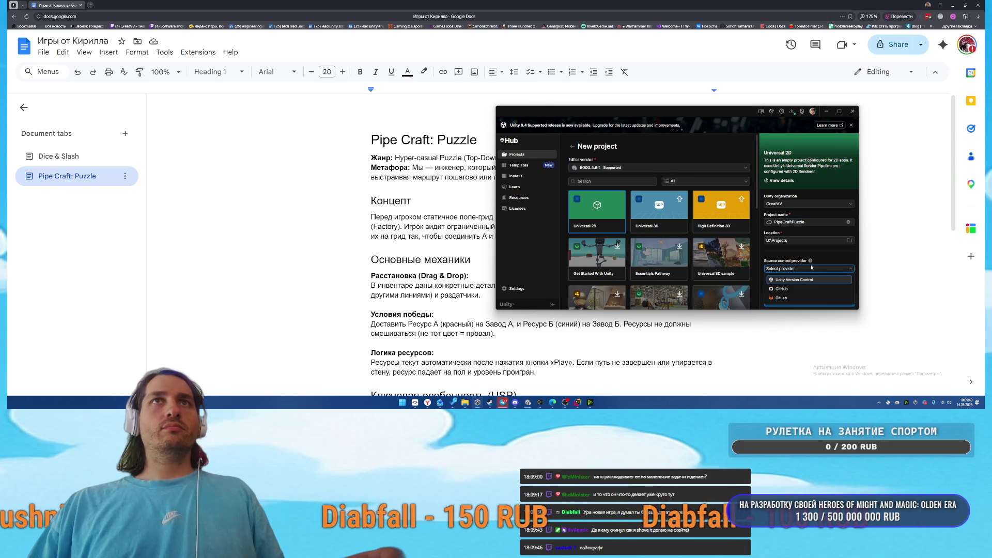
click(816, 289)
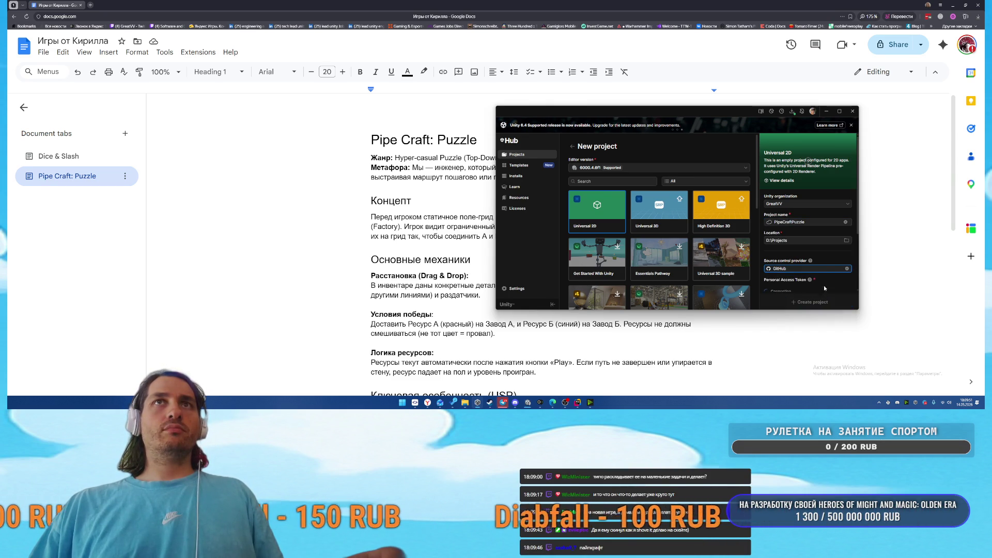
scroll(821, 270, down, 2)
scroll(821, 271, down, 1)
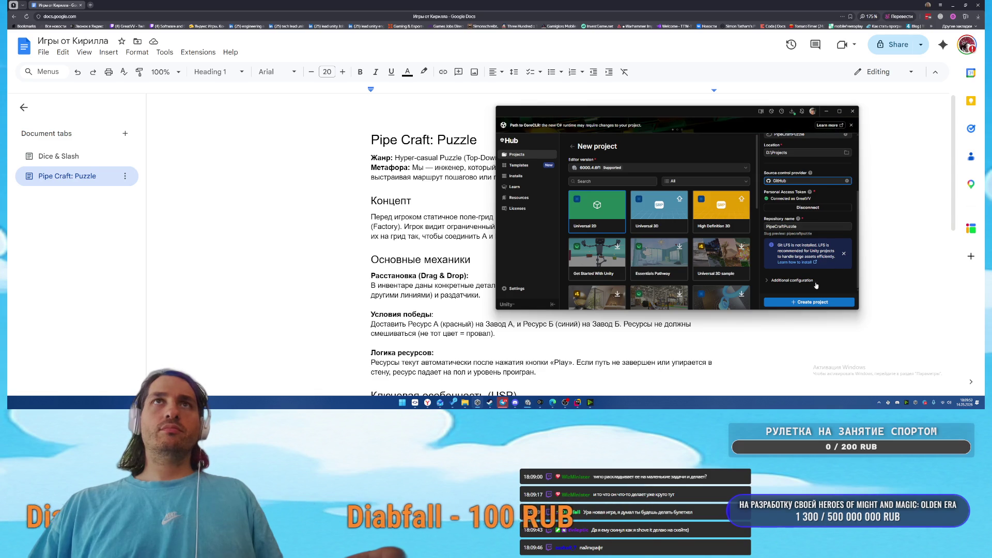
click(800, 264)
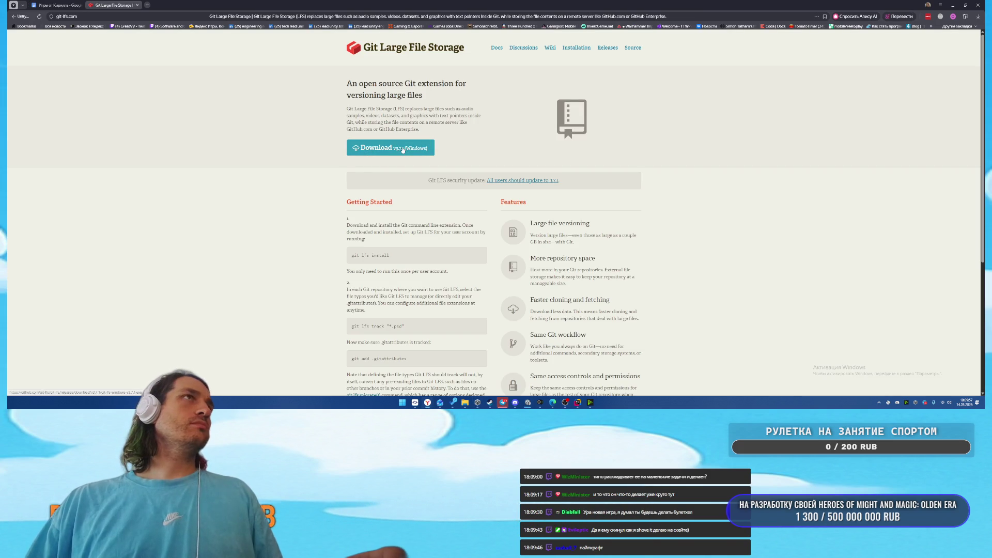
Download and save the Git LFS installer, run setup through to Finish, and close its page
click(403, 150)
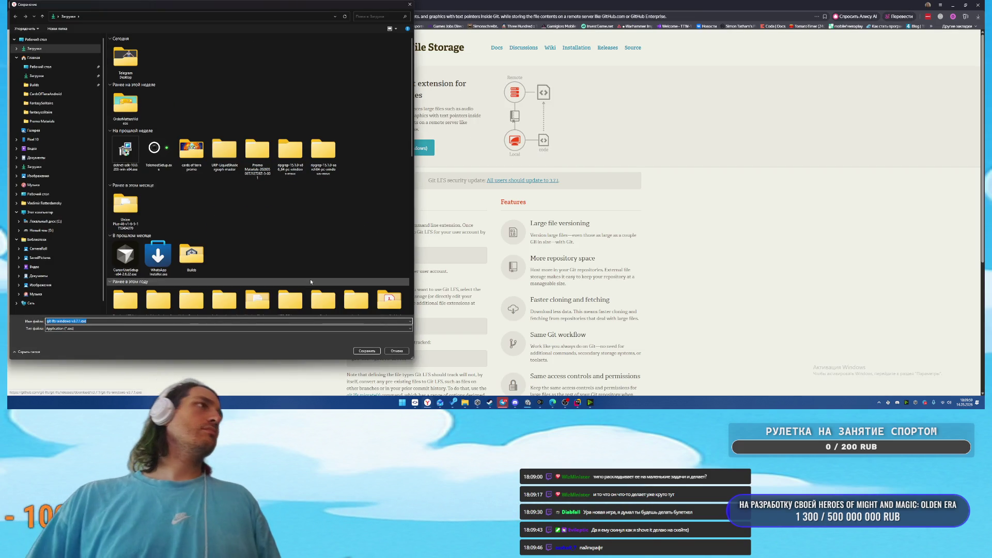
key(Return)
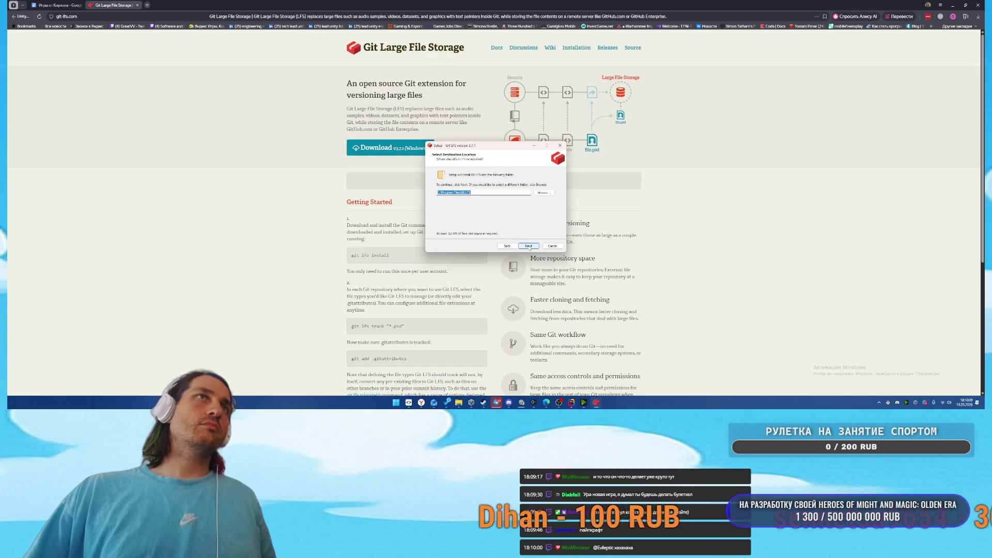
click(528, 246)
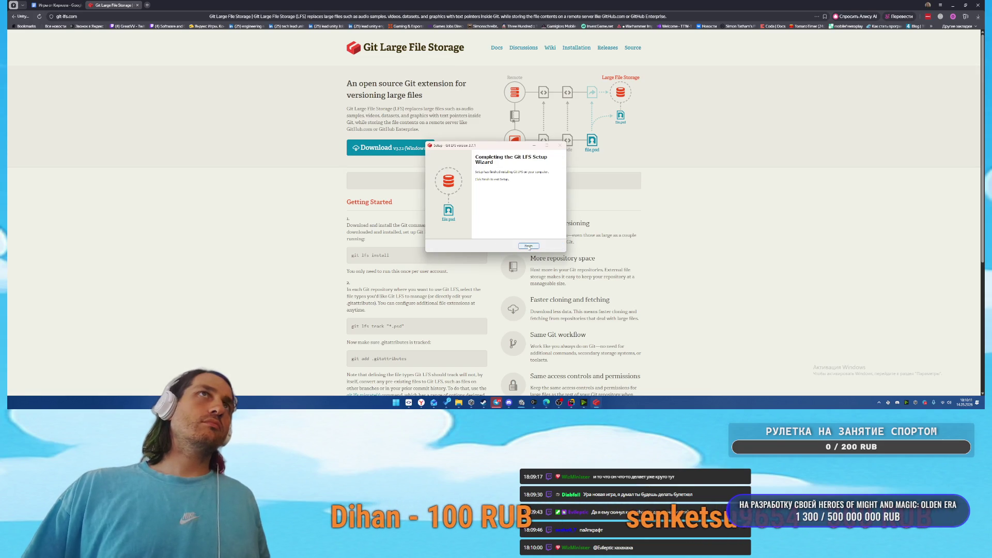
click(528, 245)
middle_click(103, 4)
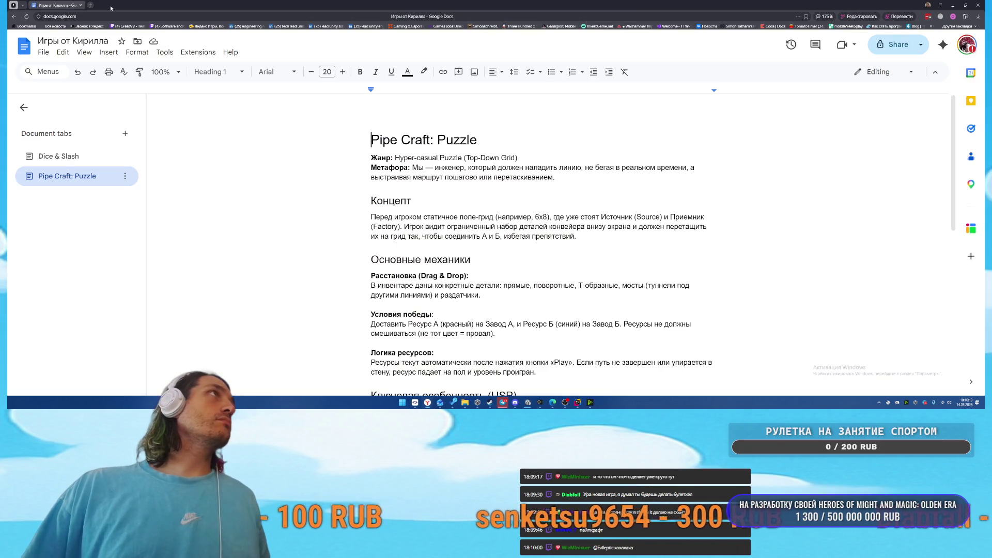
Raise Unity Hub's New project window, close it, and open the Hub's tray icon menu
mouse_move(529, 402)
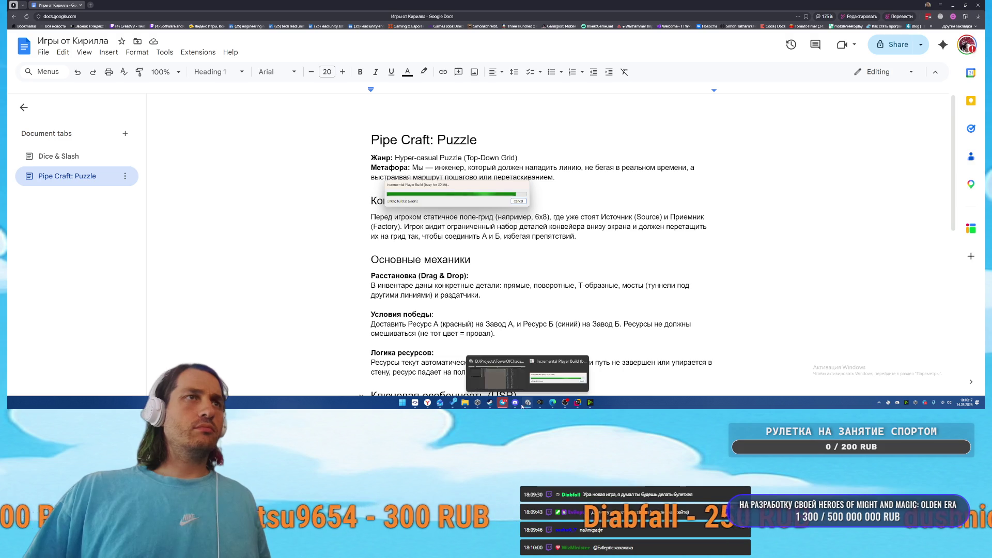
click(477, 403)
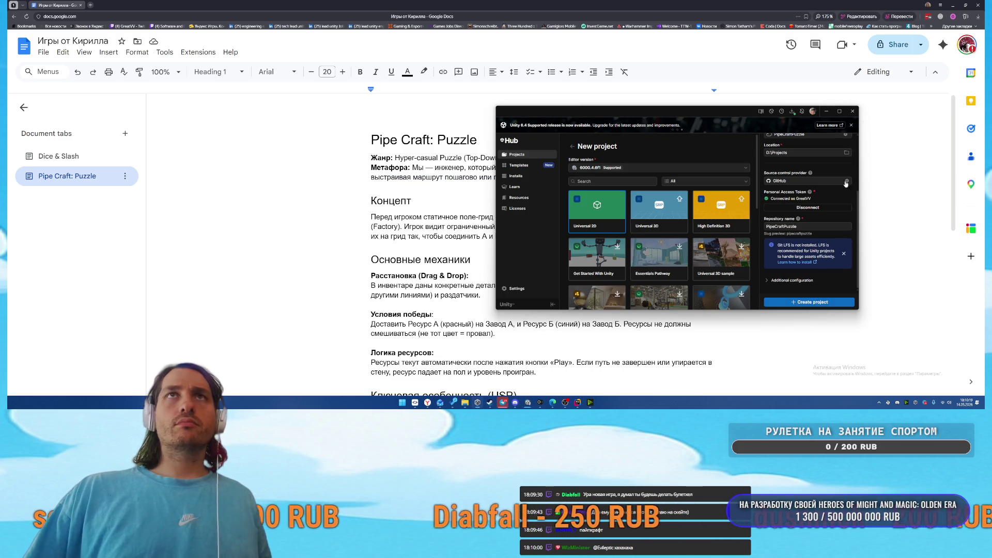
click(853, 110)
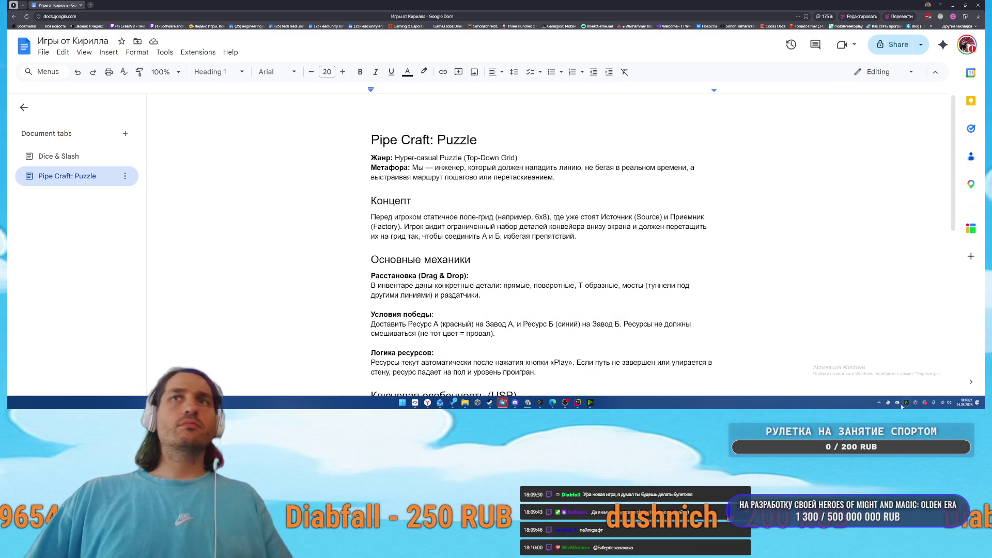
right_click(918, 404)
Quit Unity Hub from the tray, confirm exiting Rider, then begin a new project in the reopened Hub
click(888, 384)
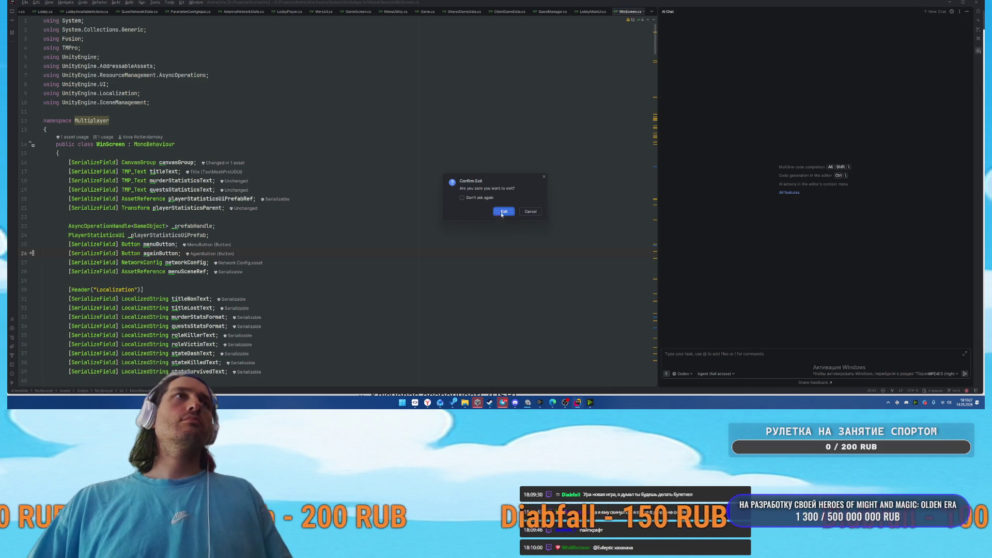
click(501, 214)
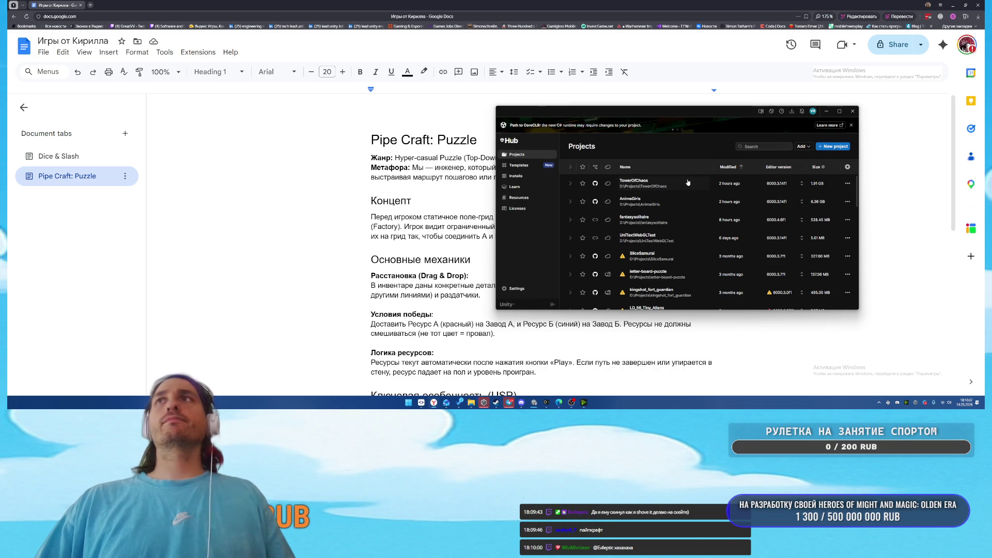
click(824, 146)
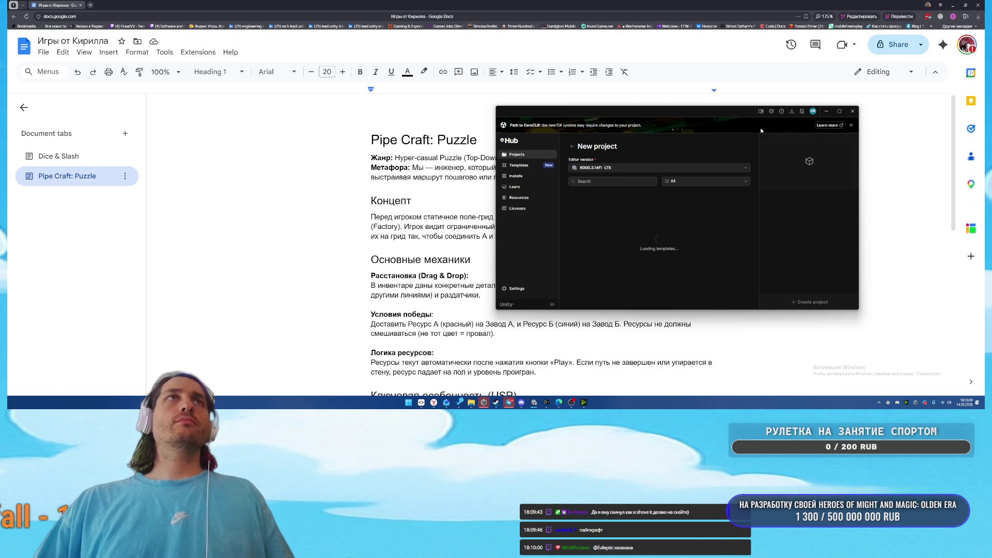
Choose editor version 6000.5.0b7 Beta and the Universal 2D template
click(640, 169)
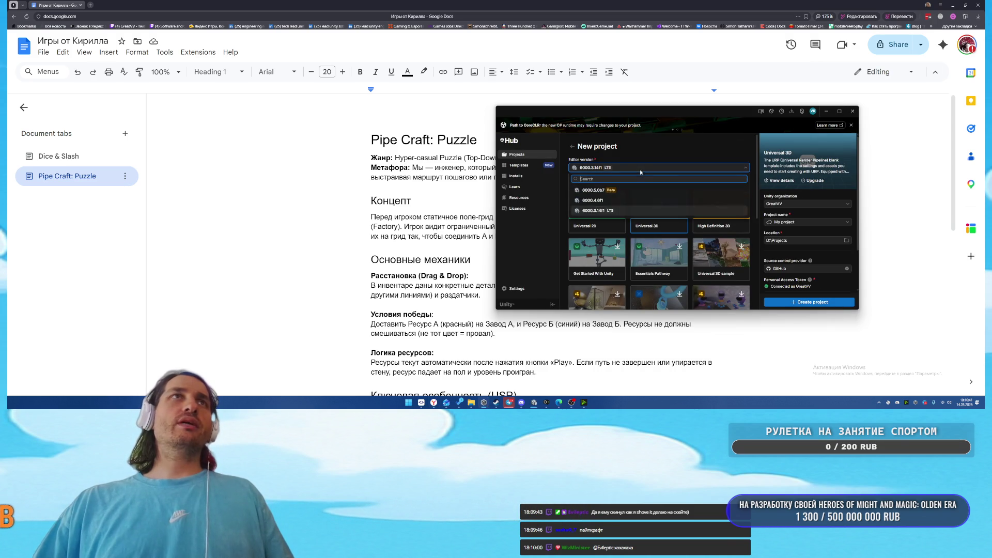
click(591, 190)
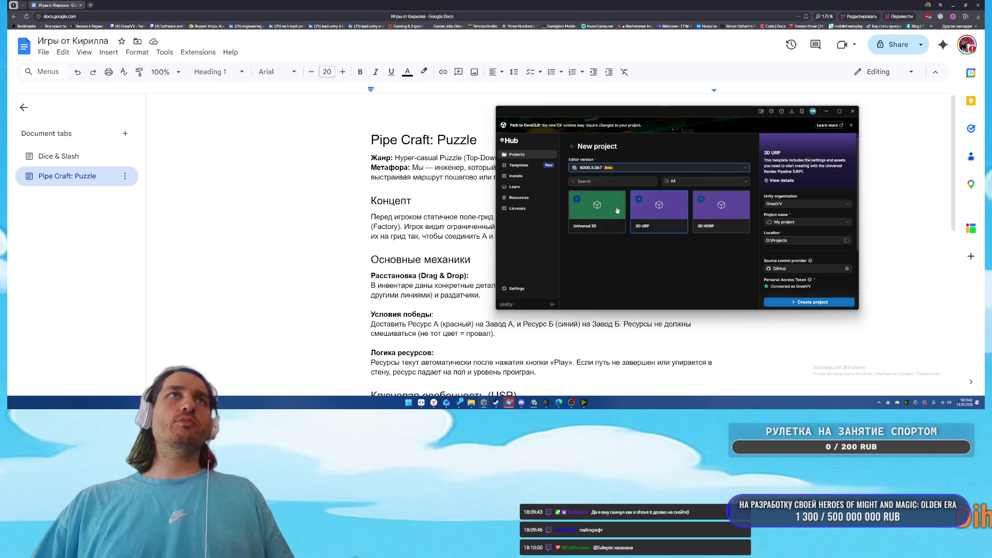
click(593, 226)
scroll(826, 248, down, 2)
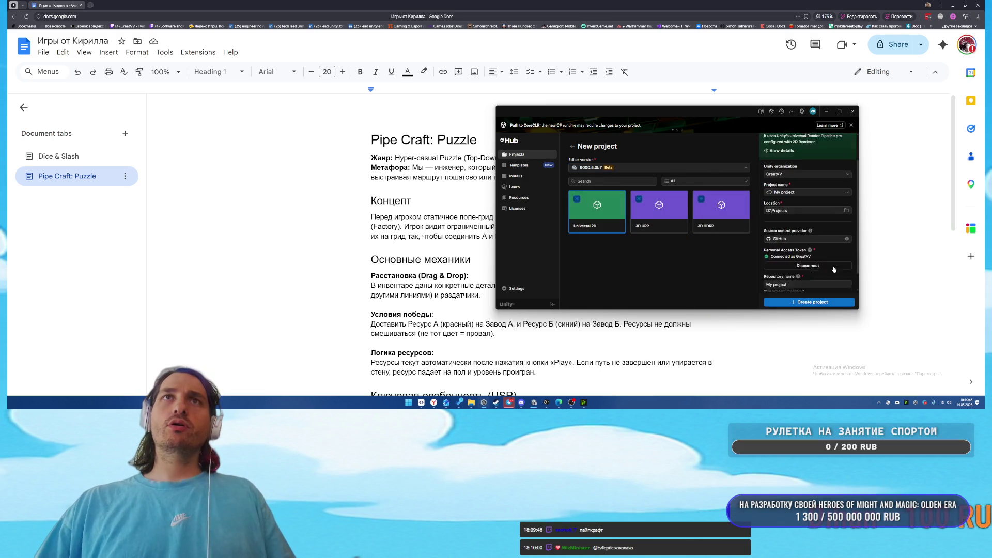
Name the project and repository PipeCraftPuzzle, expand Additional configuration, and create the project
click(832, 259)
key(ctrl+a)
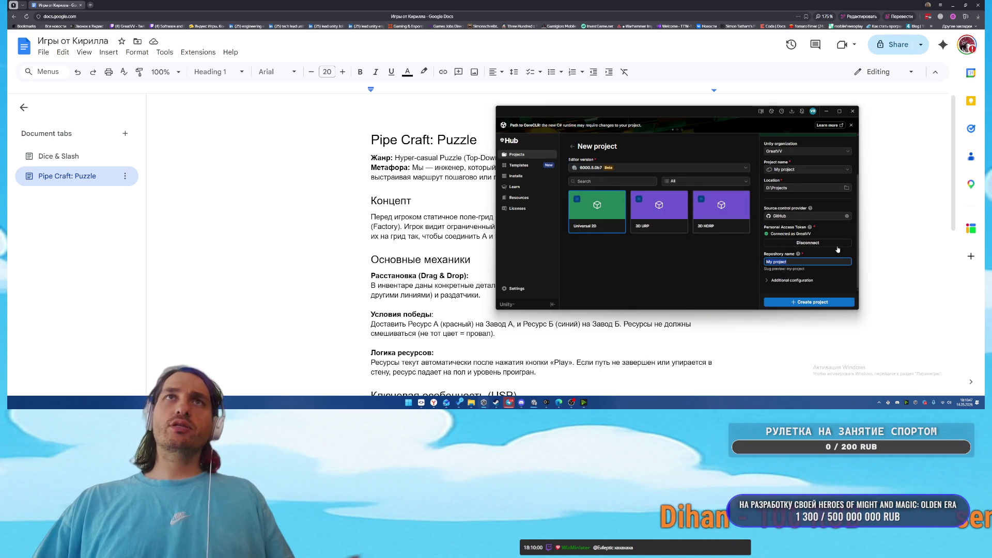
click(796, 169)
text(ipeCra)
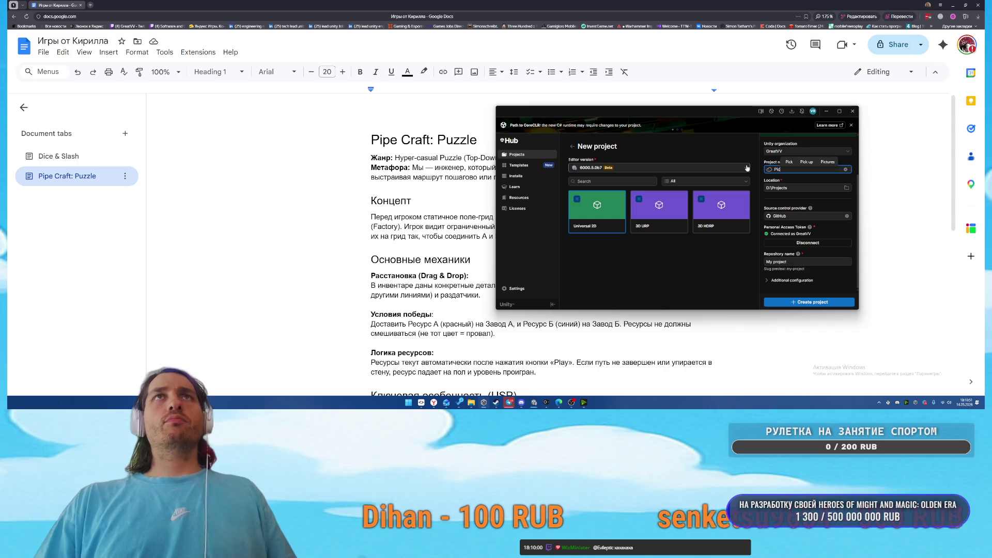
text(ftPuzzle)
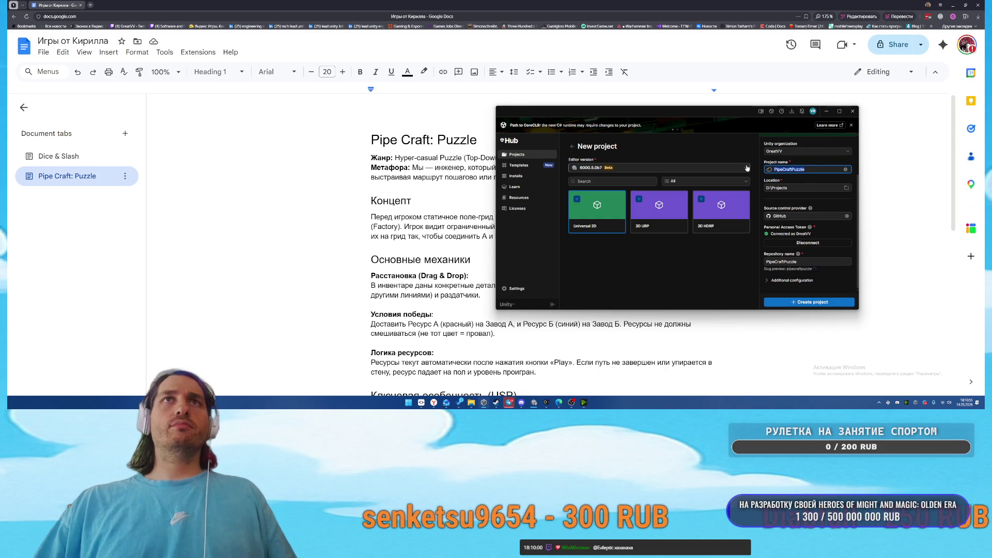
click(791, 280)
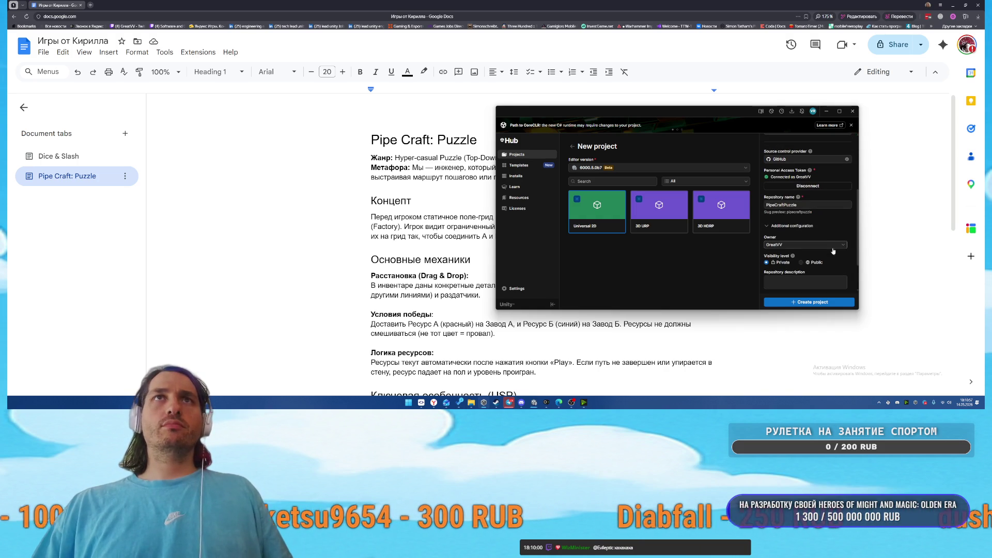
scroll(830, 215, down, 2)
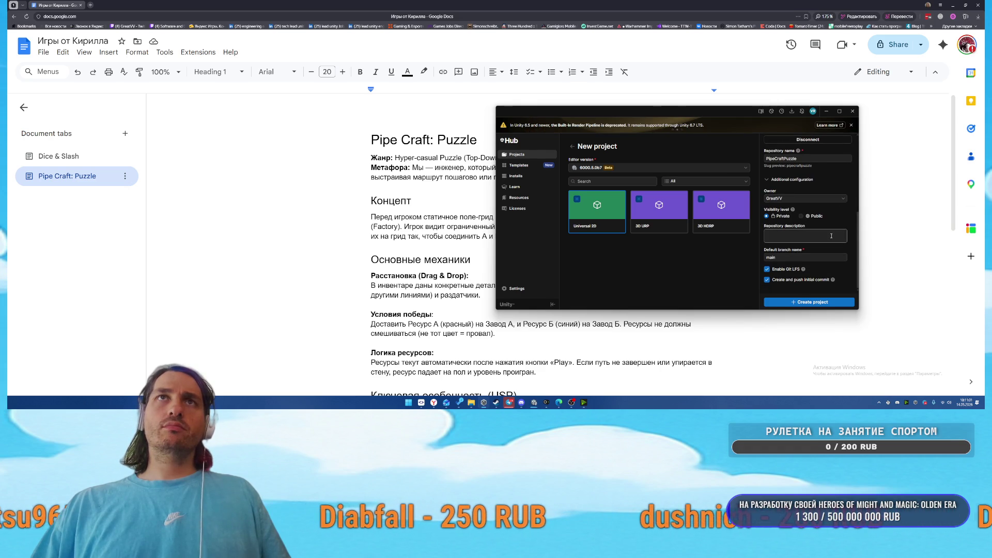
scroll(824, 227, up, 5)
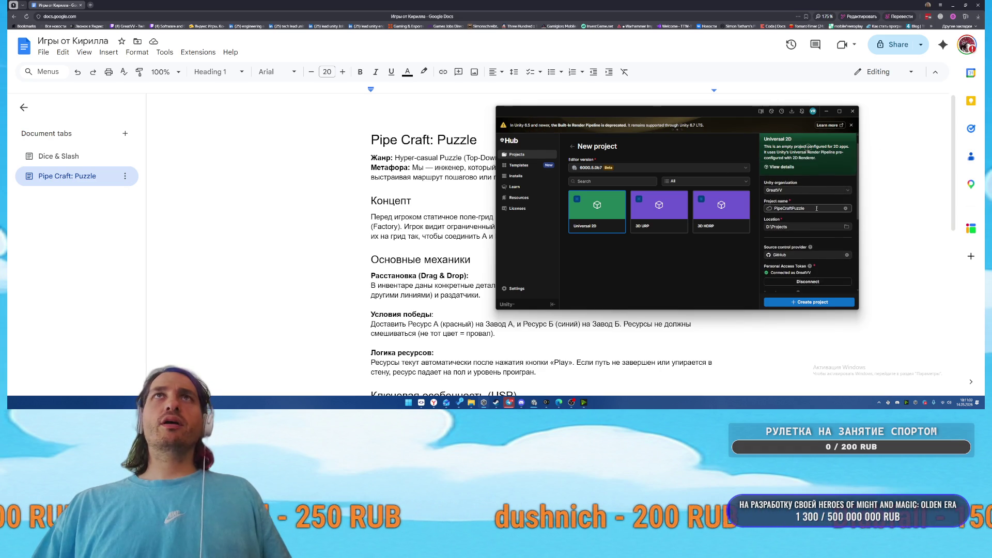
scroll(797, 147, up, 1)
click(802, 303)
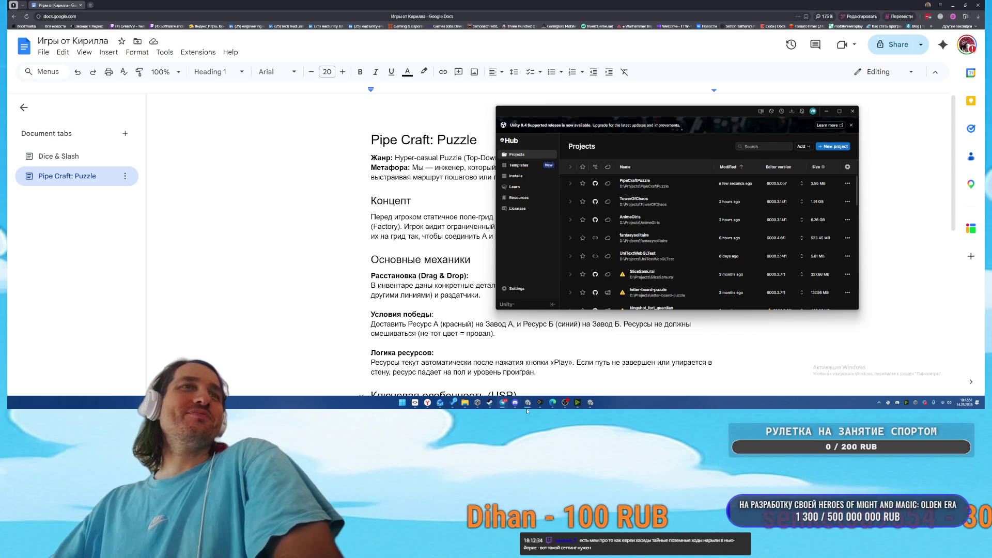
Bring the newly launched PipeCraftPuzzle Unity editor to the front from the taskbar
click(590, 406)
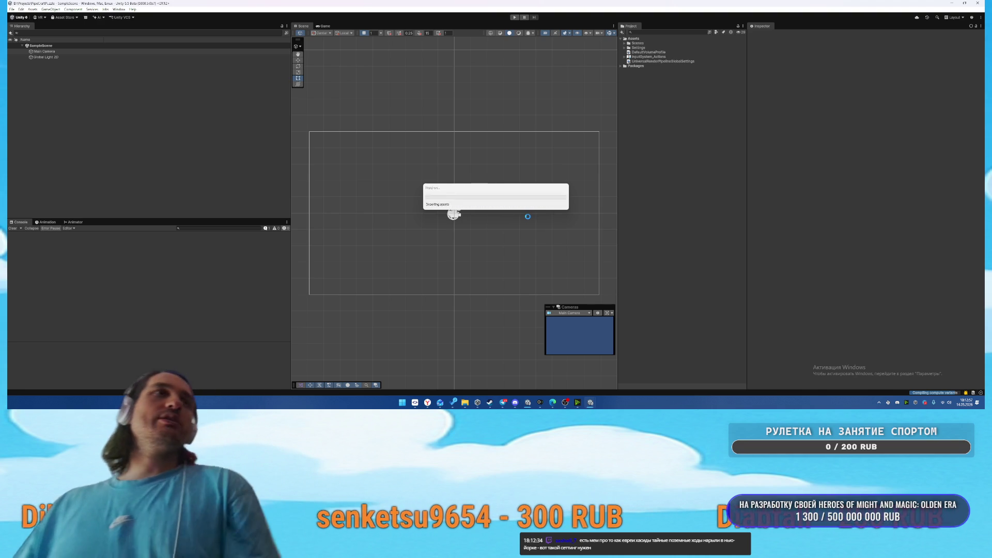
Glance at the Projects folder in File Explorer, then return to Unity and expand Packages
mouse_move(465, 403)
click(472, 366)
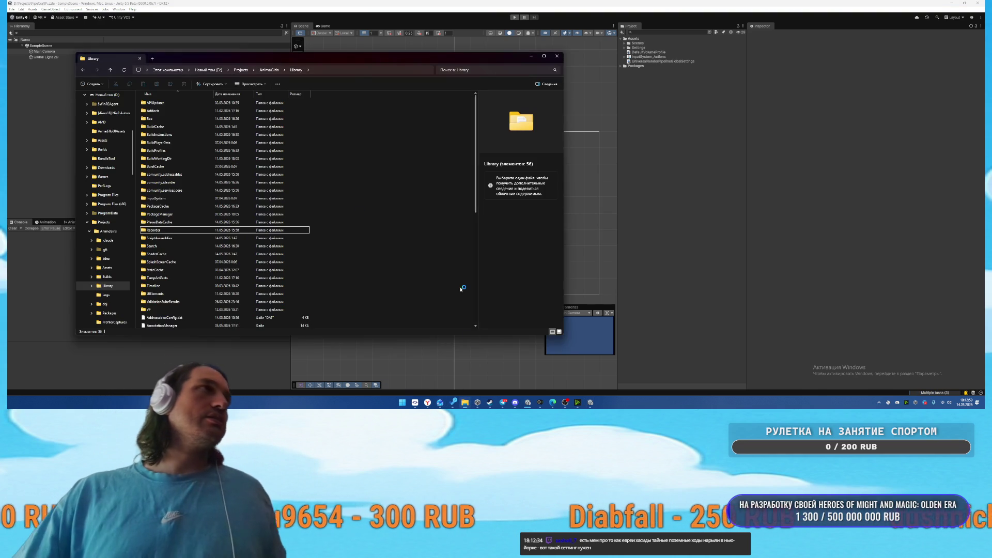
click(233, 72)
scroll(207, 230, down, 5)
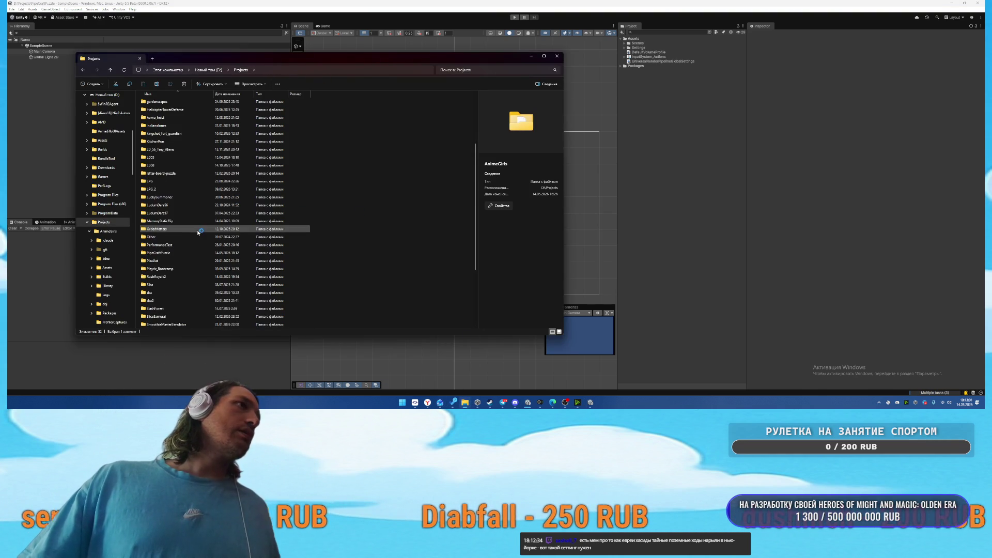
scroll(181, 288, down, 1)
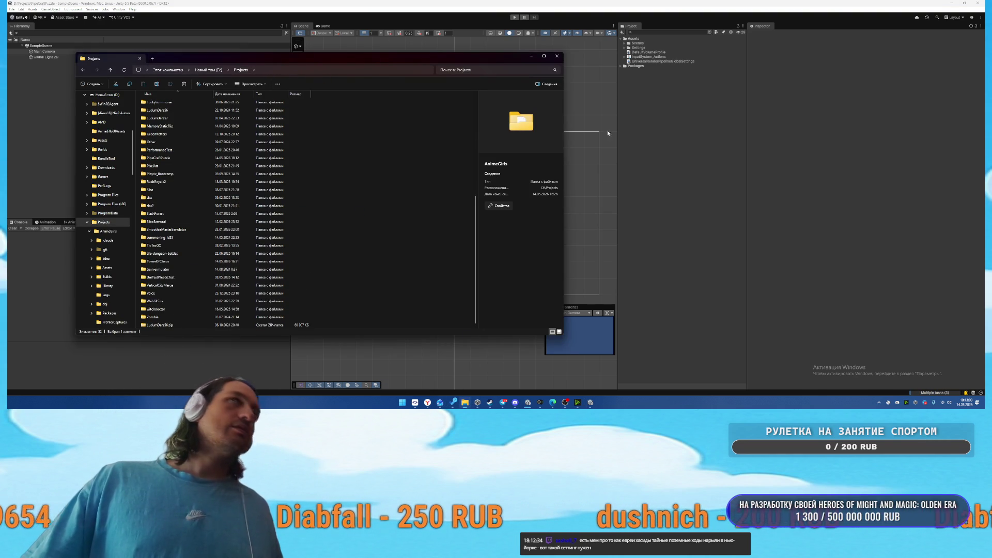
click(622, 66)
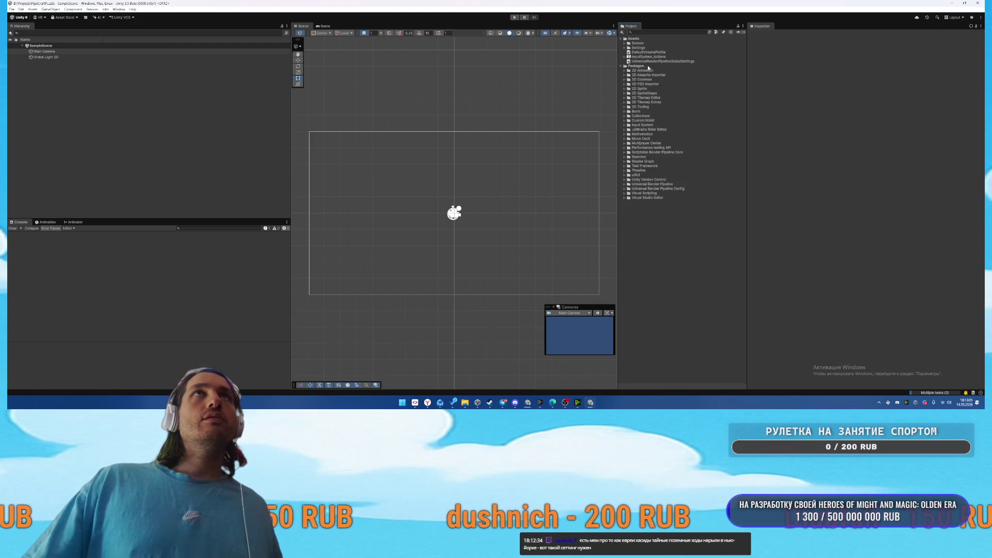
Rename the SampleScene asset in the Scenes folder to Game
click(625, 48)
click(624, 43)
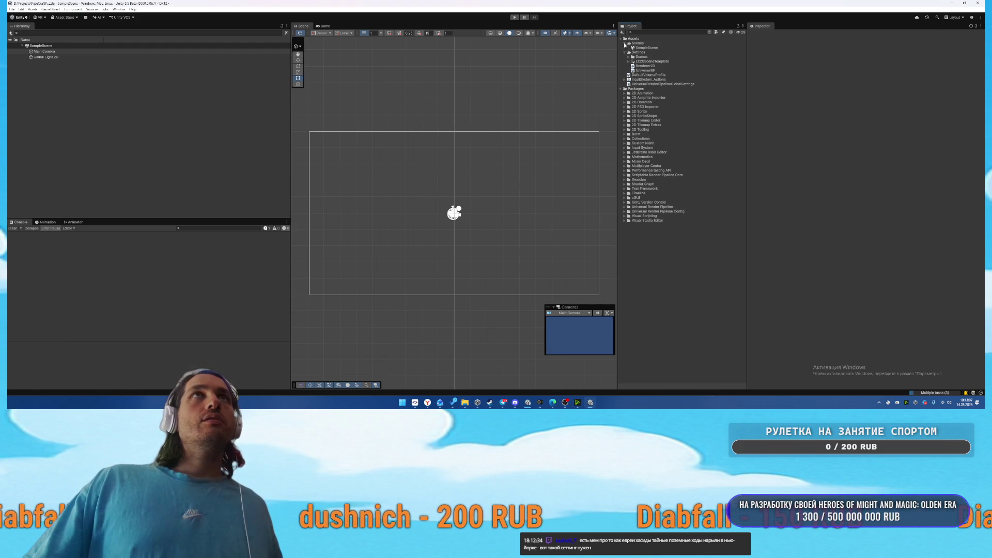
click(645, 47)
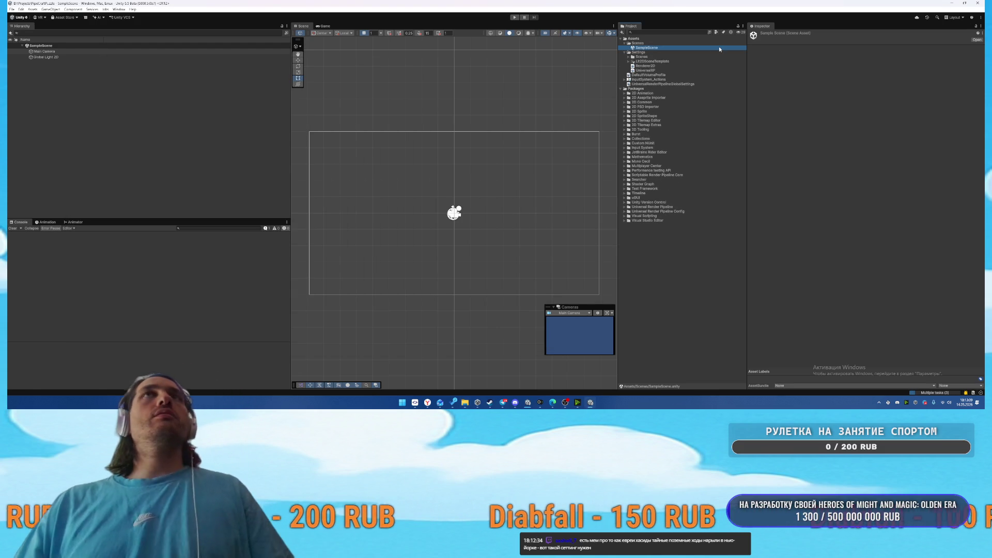
key(F2)
text(PM)
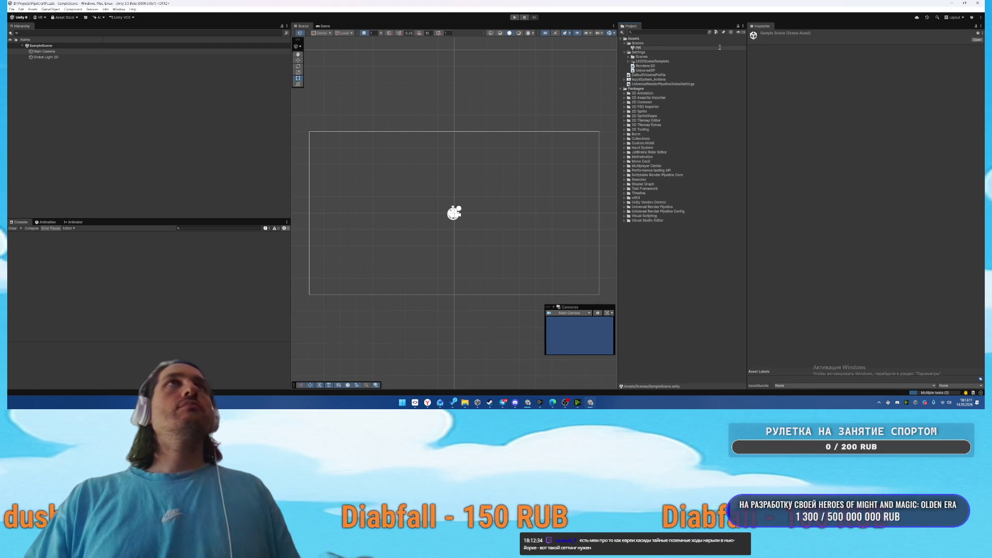
text(e)
key(Return)
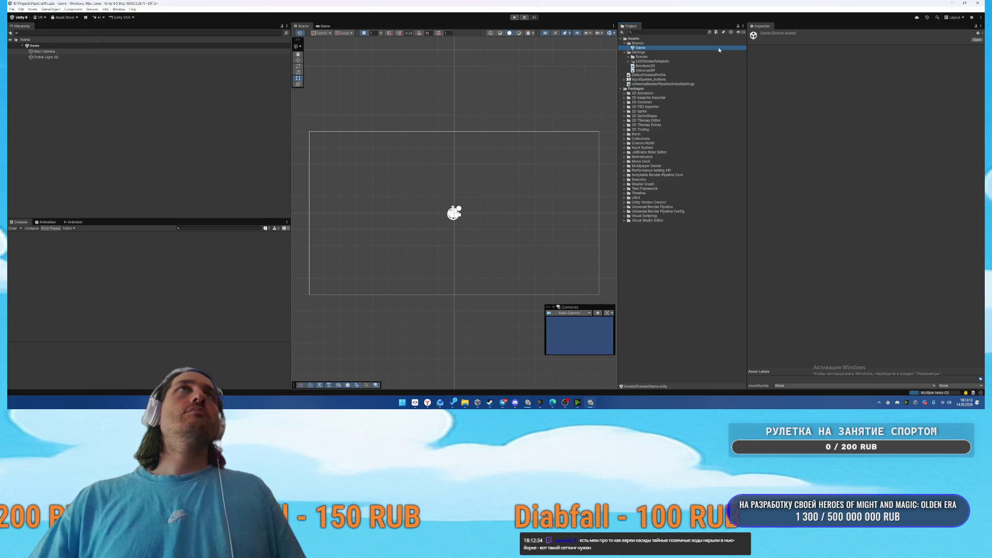
Create a new folder named Scripts under Assets
click(635, 39)
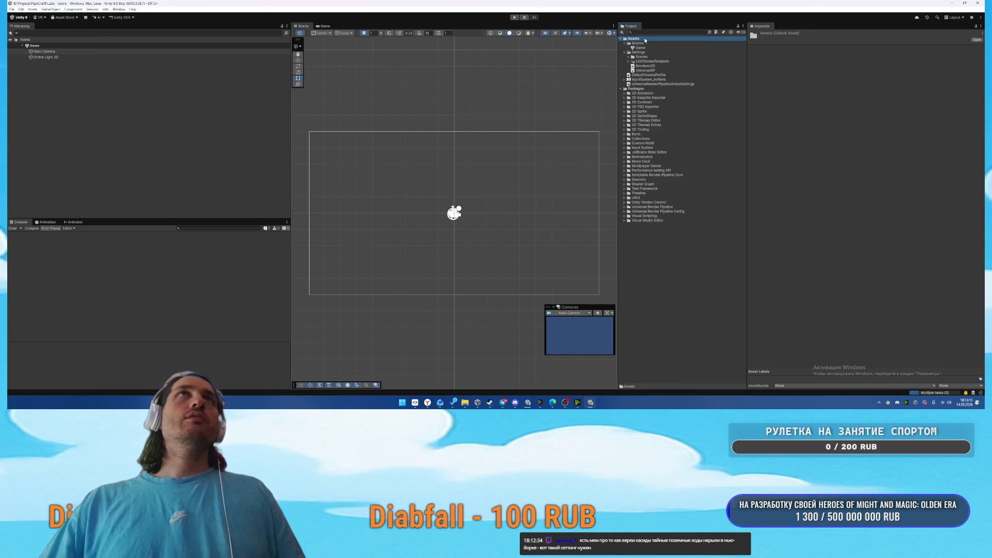
right_click(644, 38)
mouse_move(671, 42)
click(760, 41)
text(Sc)
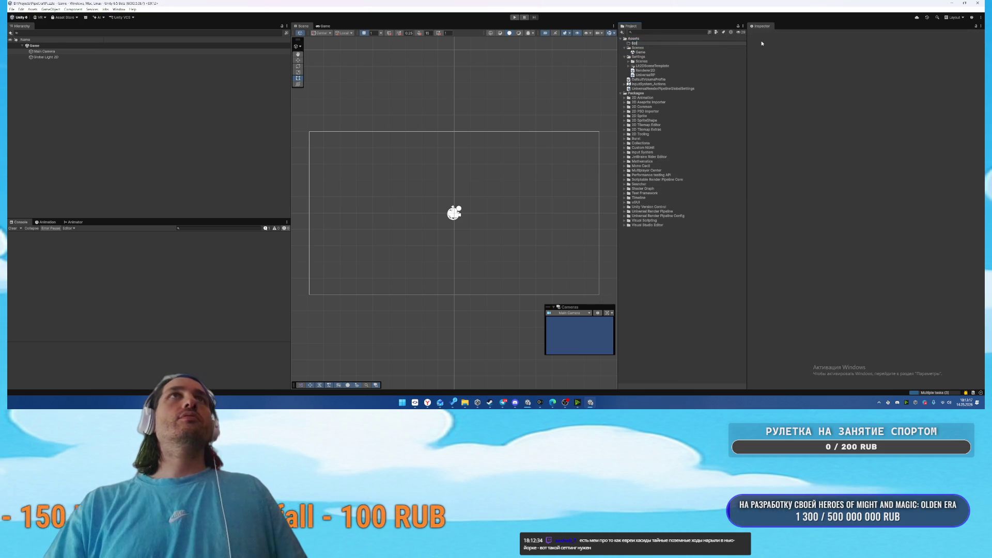
text(ripts)
key(Return)
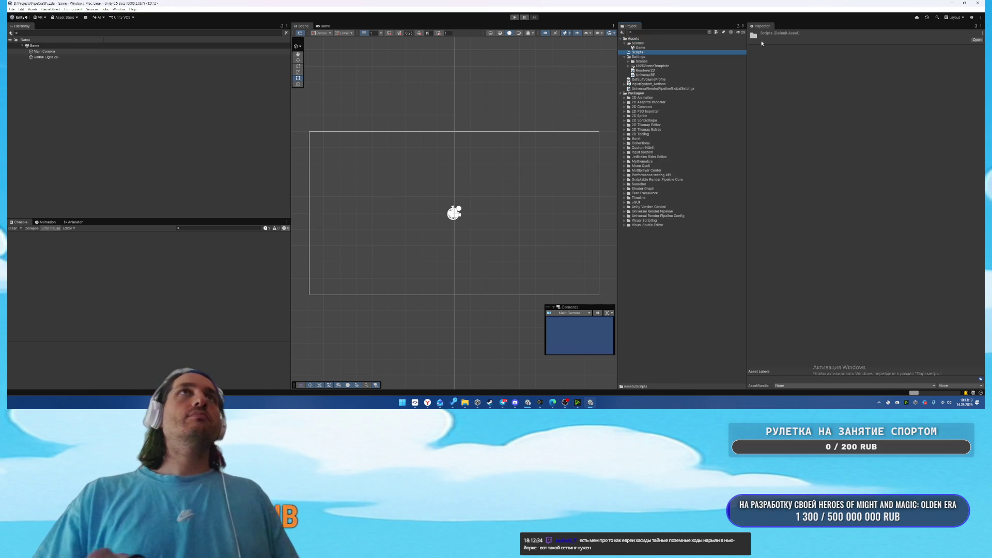
Create a Game MonoBehaviour script in Scripts and open it in Rider, trusting the solution
right_click(659, 54)
mouse_move(687, 57)
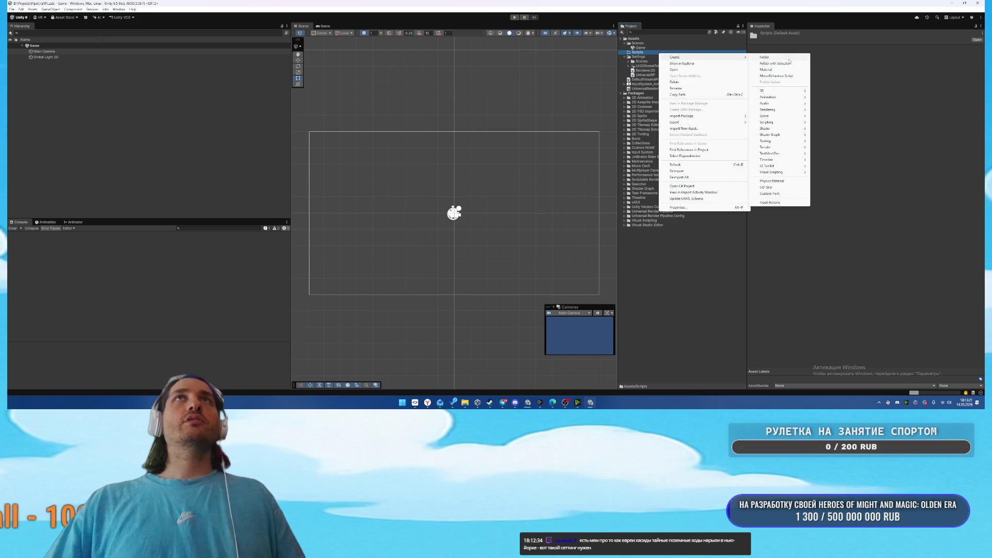
click(781, 77)
text(Game)
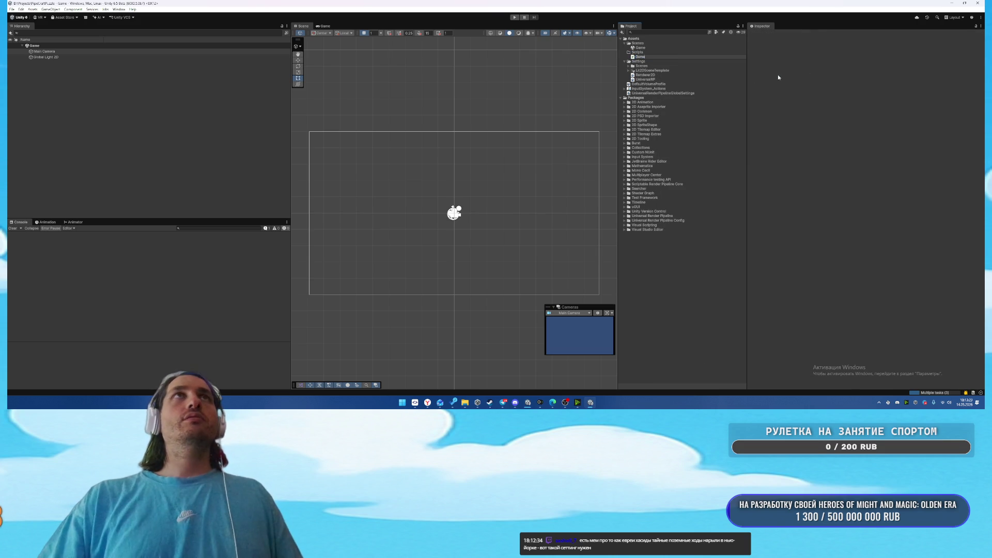
click(648, 58)
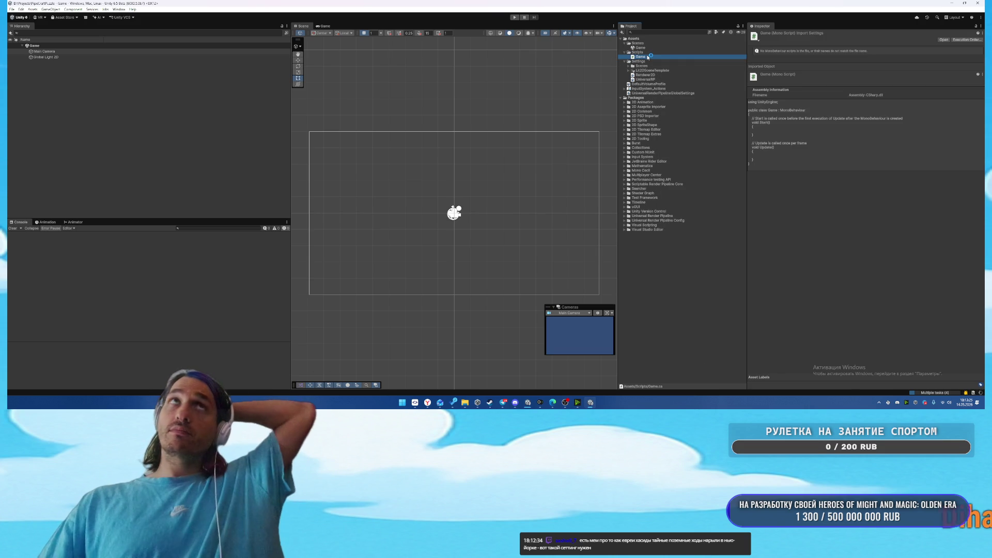
double_click(648, 57)
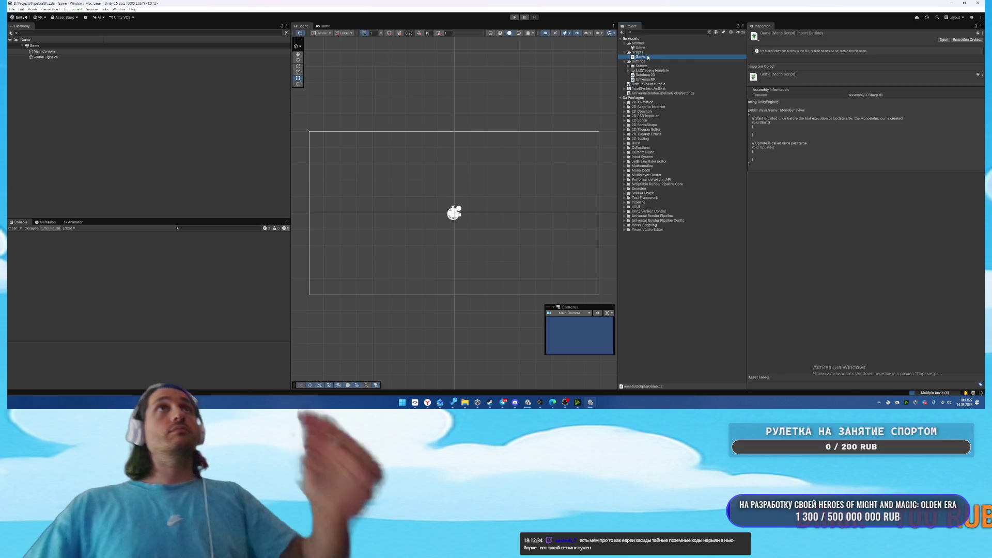
click(543, 222)
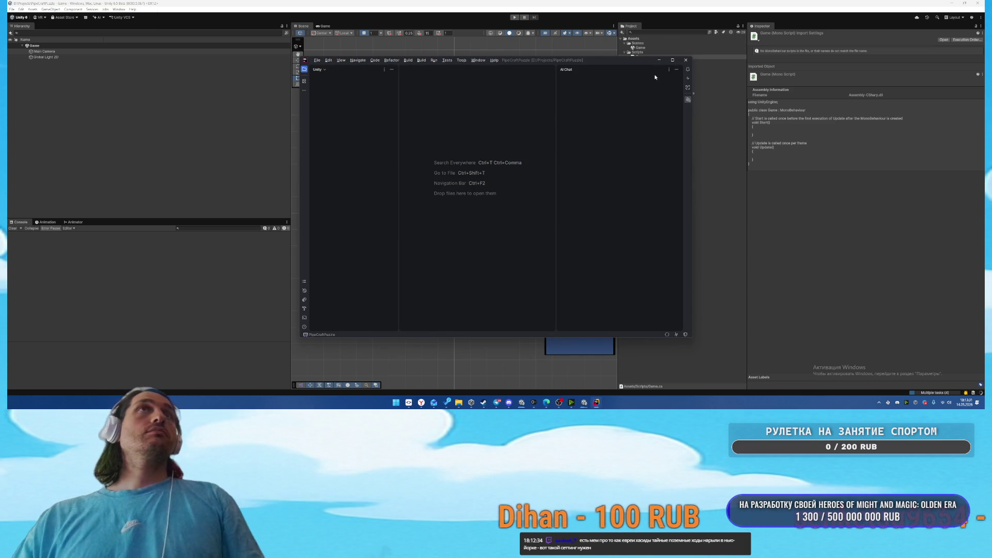
Maximize the Rider window and open Packages/manifest.json
click(671, 60)
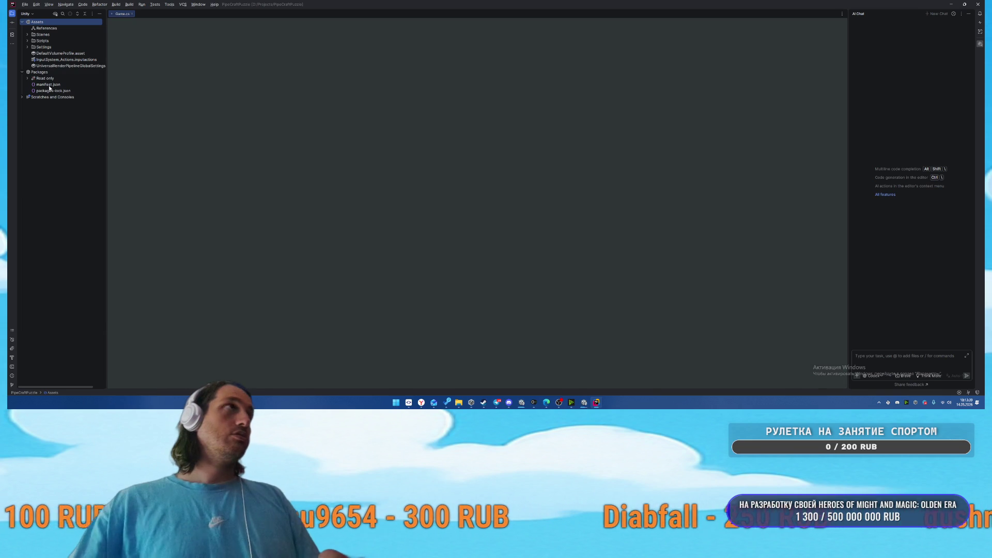
double_click(49, 84)
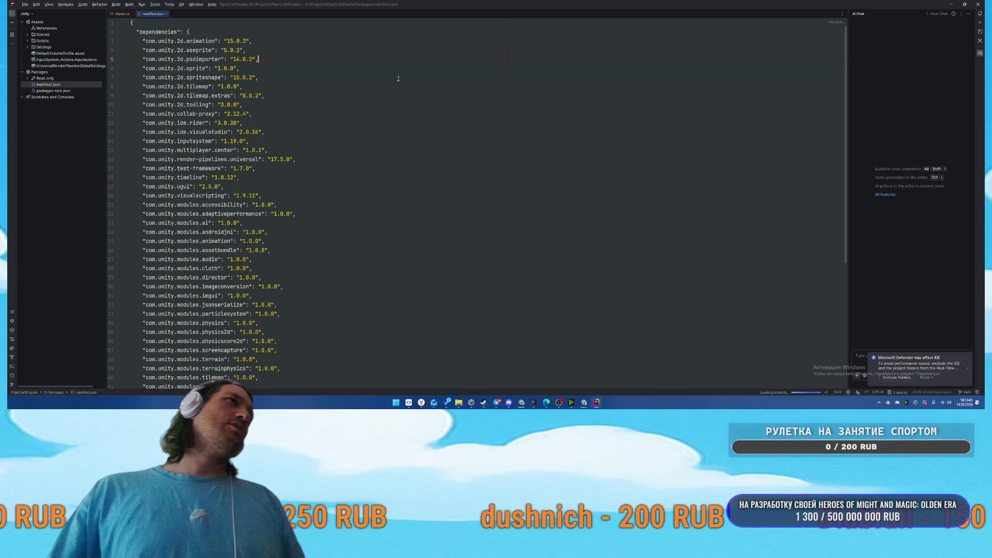
Delete the com.unity.ide.visualstudio and com.unity.multiplayer.center dependencies from manifest.json
key(Down)
key(Right)
key(Right)
key(Right)
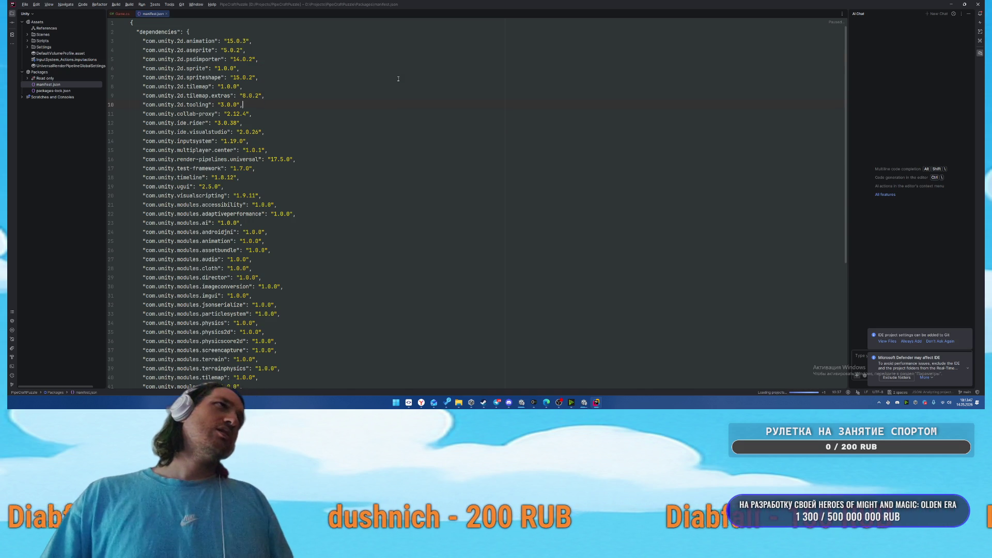
key(Down)
key(Down)
key(Left)
key(Left)
key(Left)
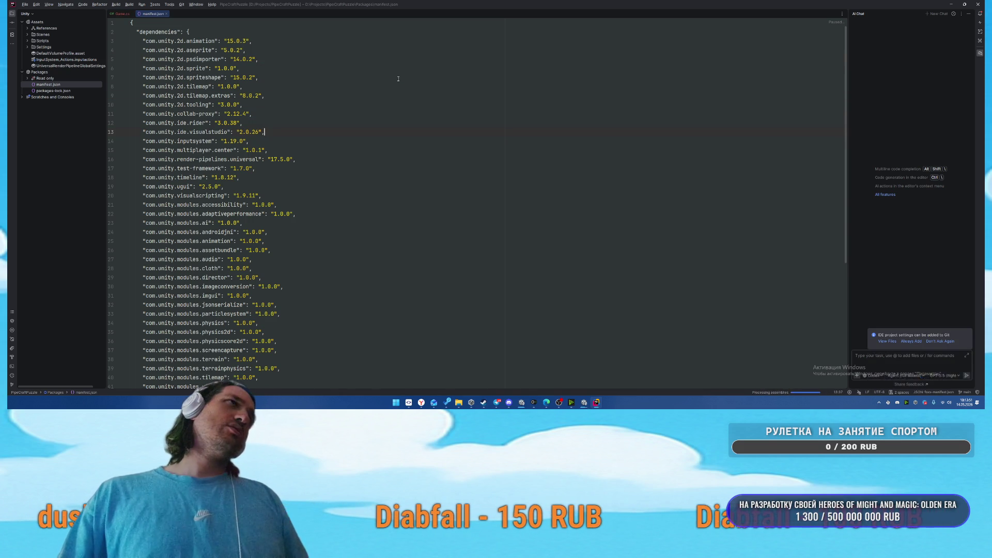
key(End)
key(shift+Up)
key(BackSpace)
key(Home)
key(shift+End)
key(BackSpace)
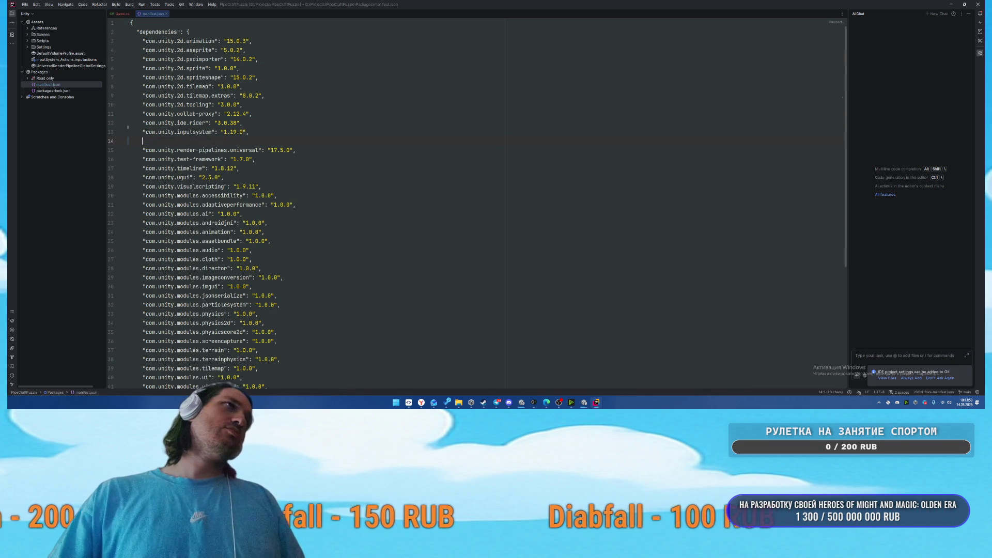
Delete the test-framework, timeline and visualscripting dependencies
key(Down)
key(Down)
key(shift+End)
key(BackSpace)
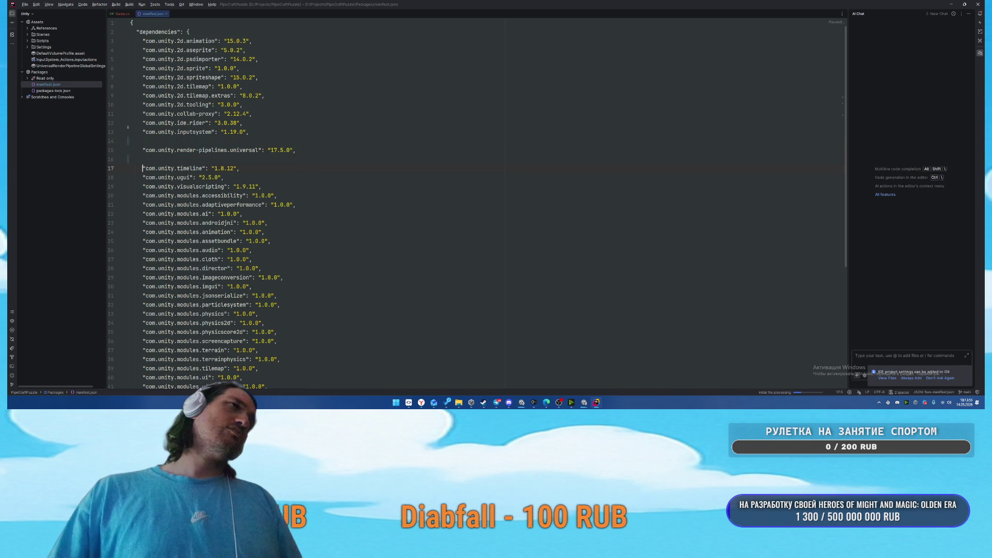
key(Down)
key(shift+End)
key(BackSpace)
key(Down)
key(Down)
key(shift+End)
key(BackSpace)
key(Down)
Remove the accessibility and ai module entries plus the leftover empty line
key(shift+End)
key(shift+Down)
key(shift+End)
key(shift+Up)
key(BackSpace)
key(Down)
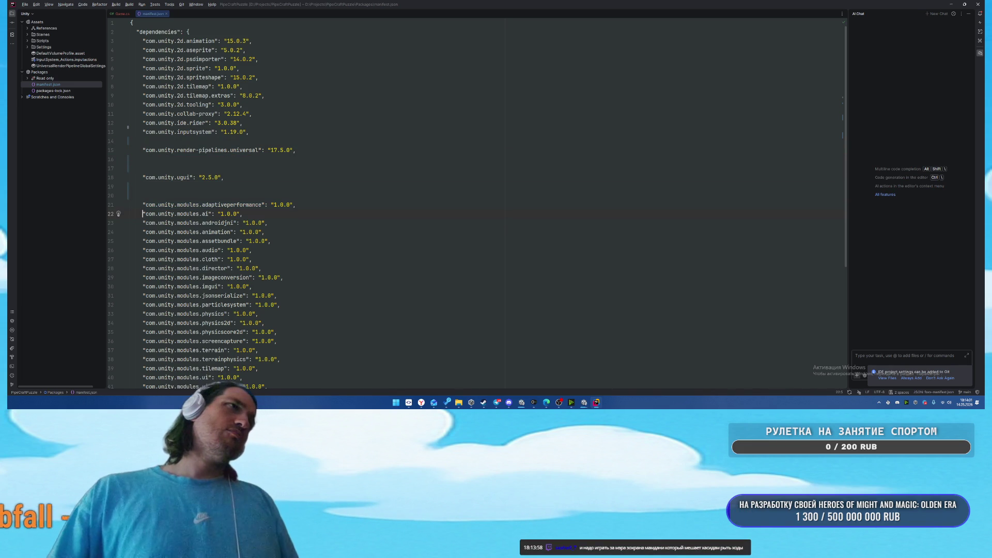
key(shift+End)
key(BackSpace)
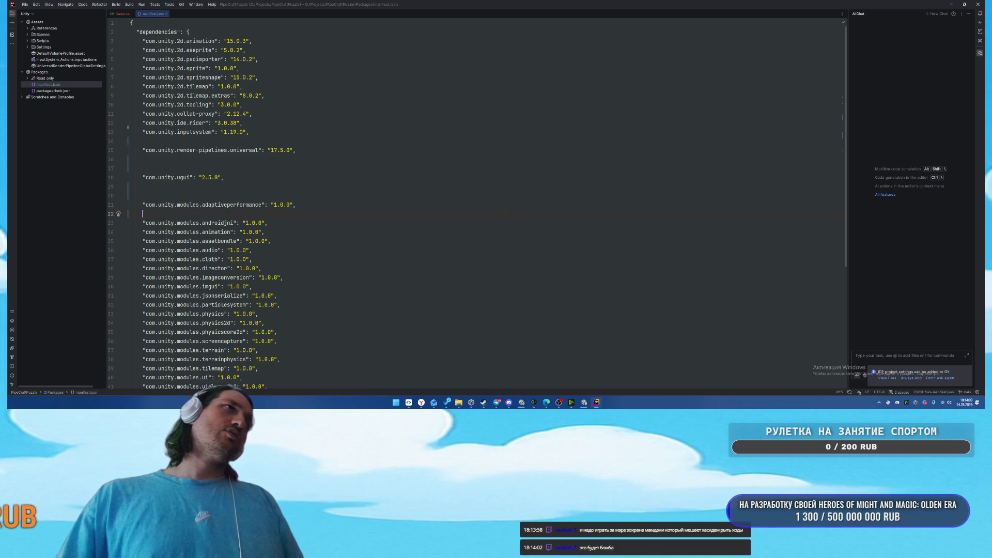
key(Down)
key(BackSpace)
Delete the cloth, director, physics, terrain and terrainphysics module entries
key(Down)
key(shift+Down)
key(shift+Down)
key(BackSpace)
scroll(398, 78, down, 2)
click(414, 223)
key(shift+Down)
key(BackSpace)
key(Down)
key(Down)
key(shift+Down)
key(Delete)
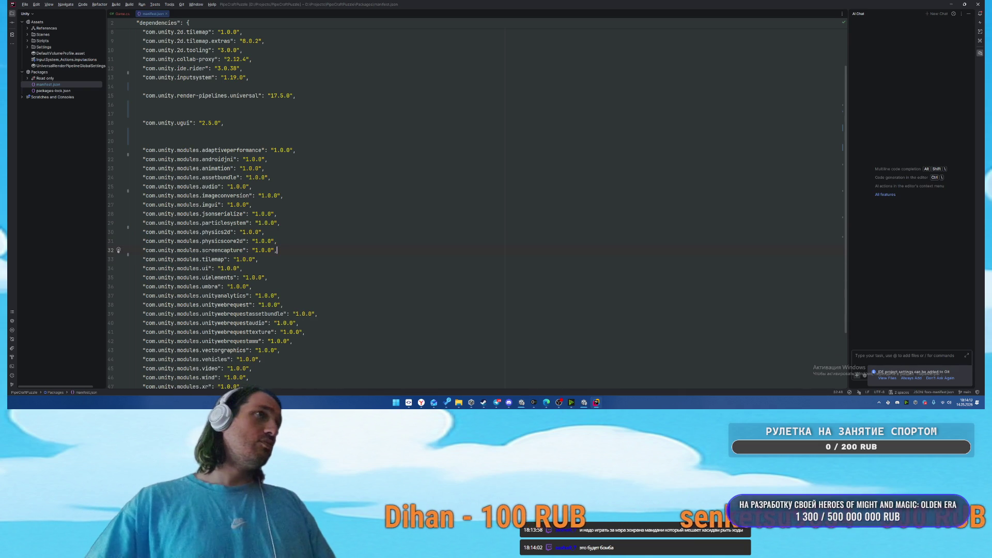
Delete the wind, xr, vectorgraphics, vehicles, video, uielements and umbra module entries
scroll(310, 206, down, 3)
mouse_move(240, 311)
mouse_down()
mouse_move(50, 275)
mouse_move(7, 285)
mouse_move(10, 300)
mouse_up()
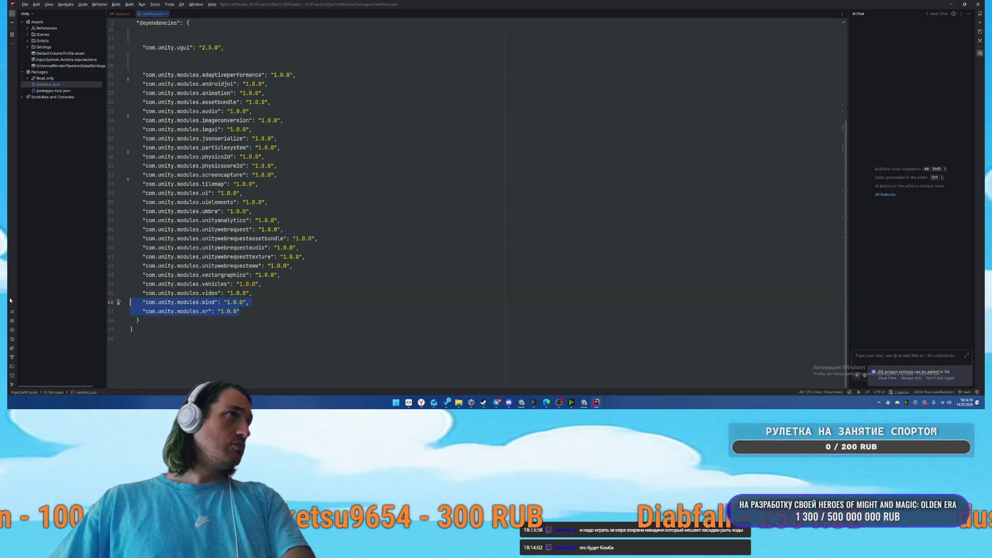
key(Delete)
drag(201, 300, 67, 285)
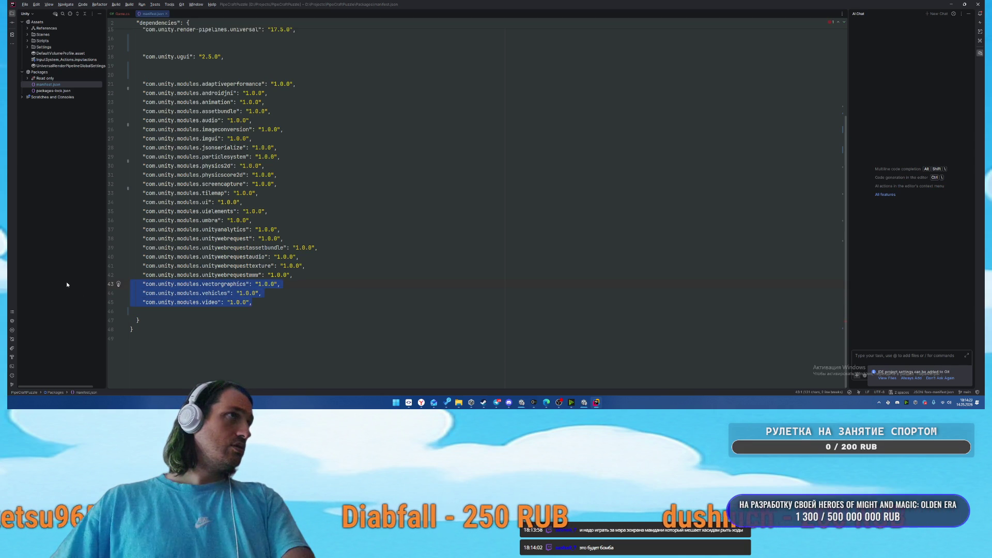
key(BackSpace)
key(BackSpace)
key(BackSpace)
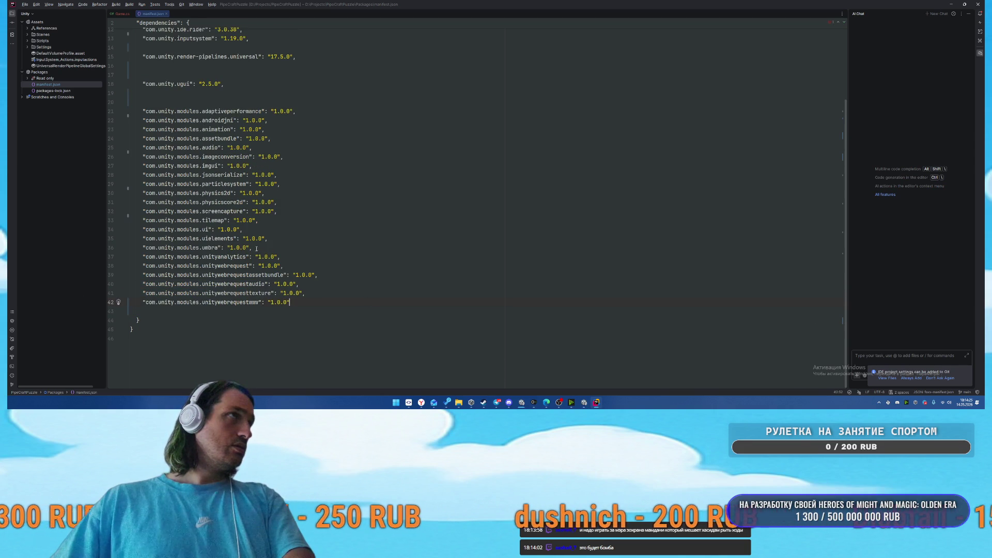
drag(254, 248, 306, 232)
key(BackSpace)
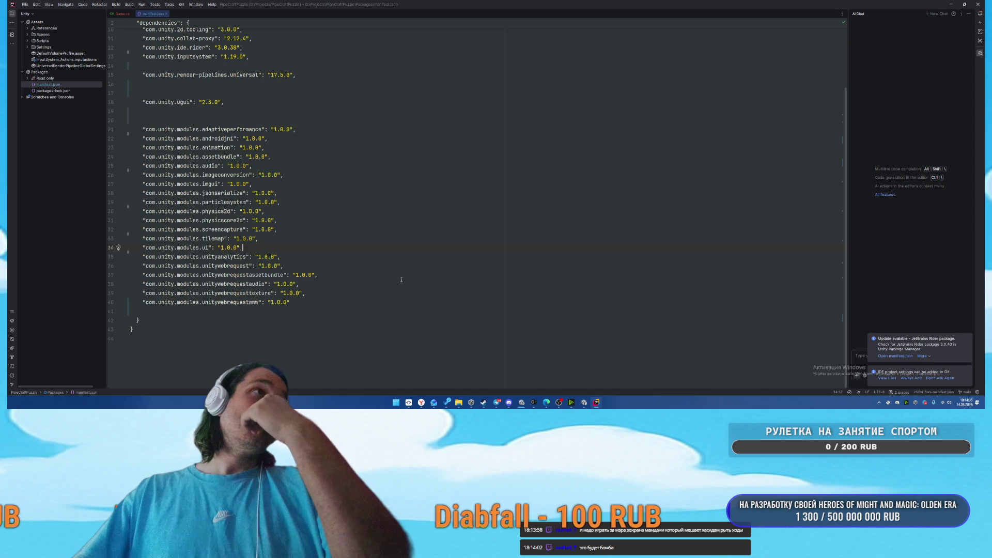
Start removing the blank lines left between the dependencies near the webrequest entries
click(344, 280)
drag(345, 280, 395, 267)
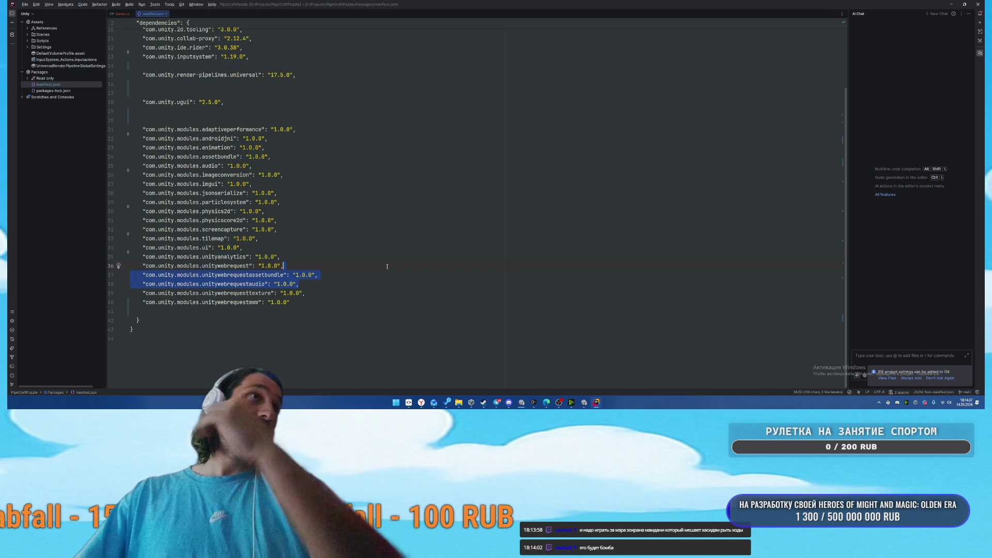
click(398, 268)
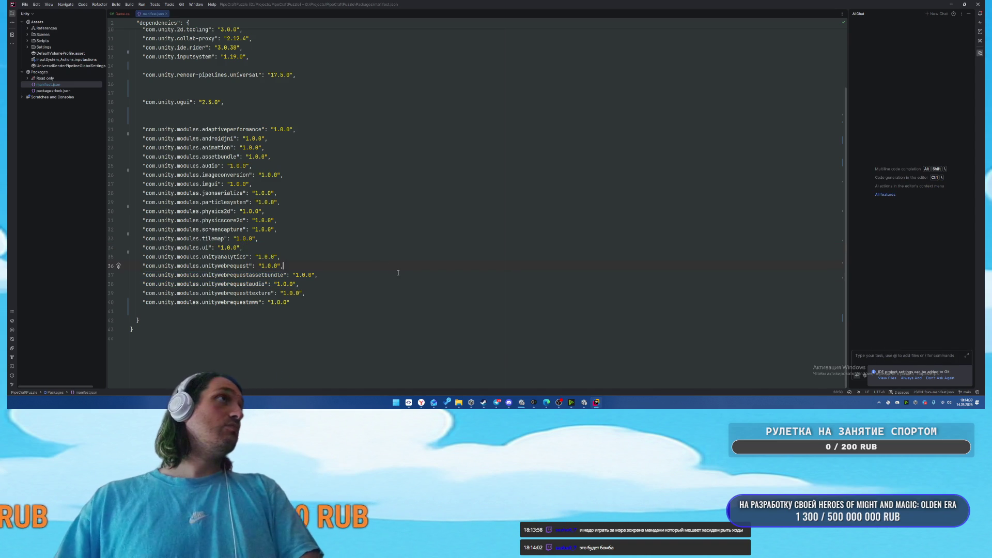
key(BackSpace)
key(BackSpace)
Remove the remaining blank lines and delete the collab-proxy dependency
key(Up)
key(BackSpace)
key(BackSpace)
key(Up)
key(BackSpace)
scroll(385, 138, up, 1)
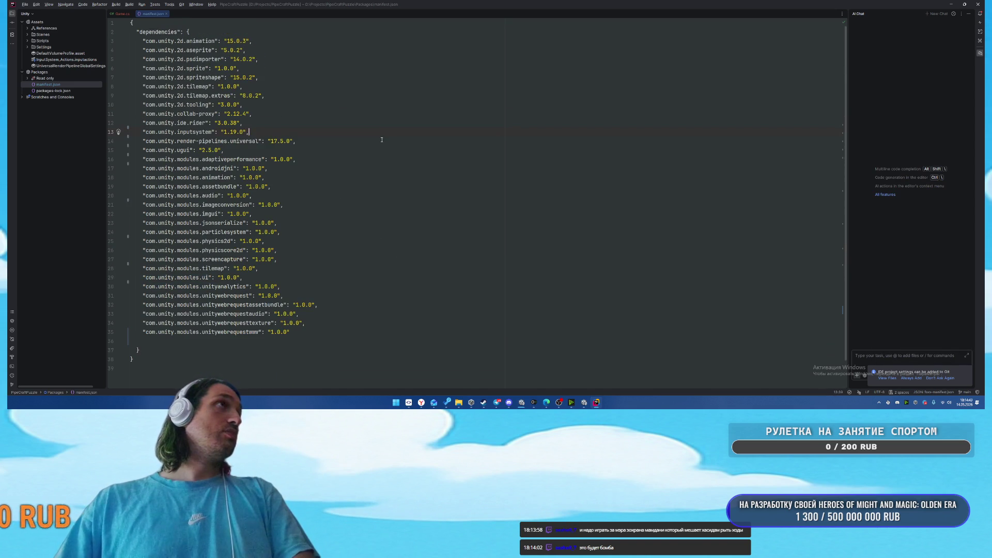
key(shift+Up)
key(BackSpace)
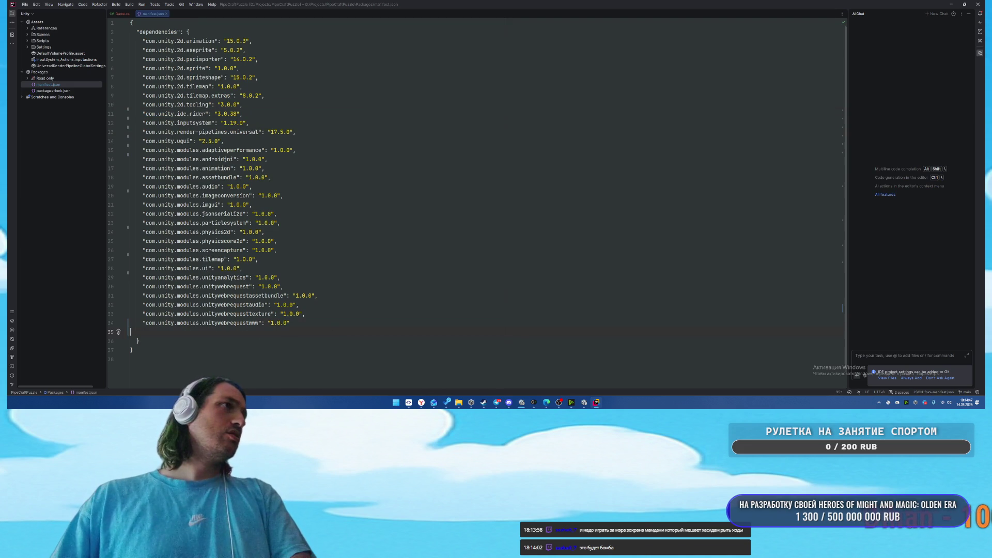
Delete the aseprite and psdimporter entries, then switch back to Unity
drag(264, 59, 256, 40)
key(BackSpace)
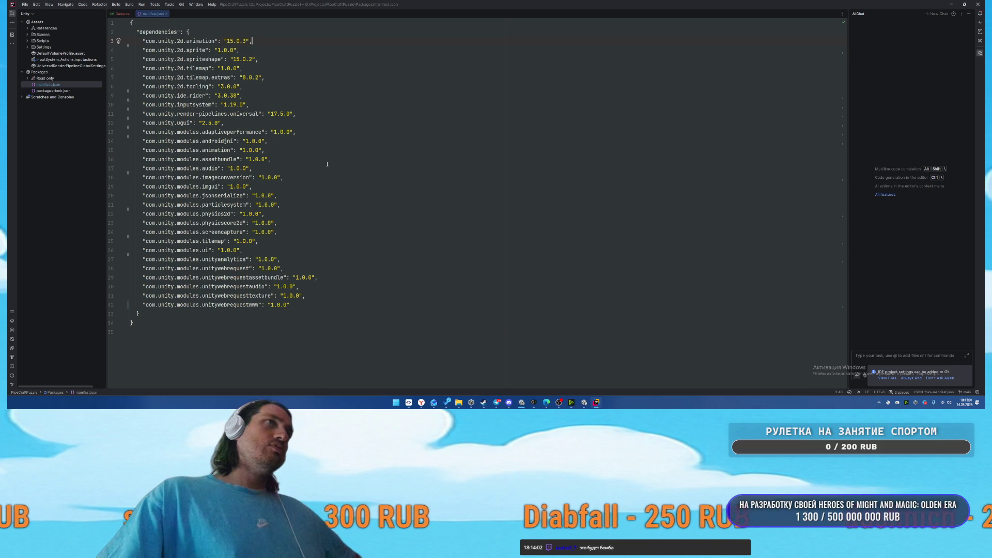
click(379, 186)
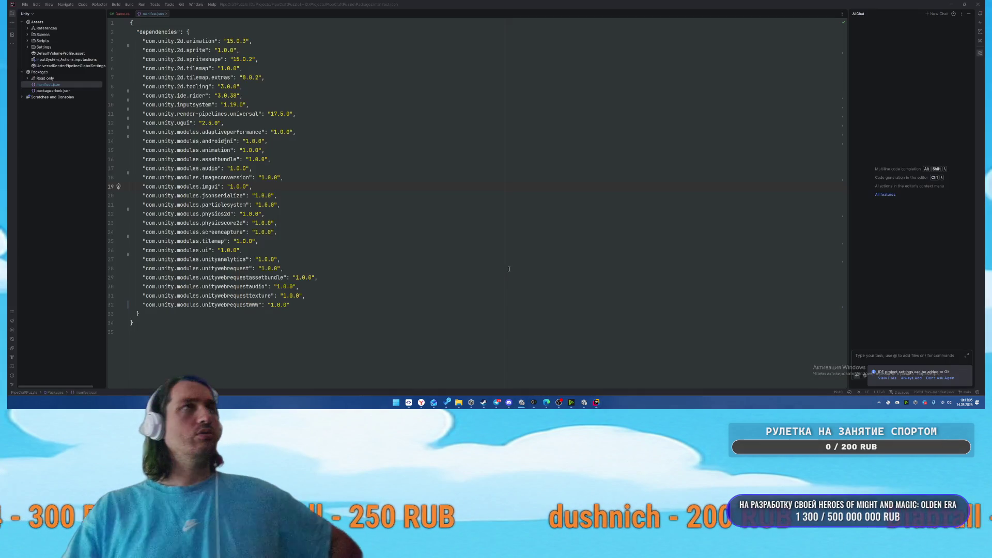
click(523, 358)
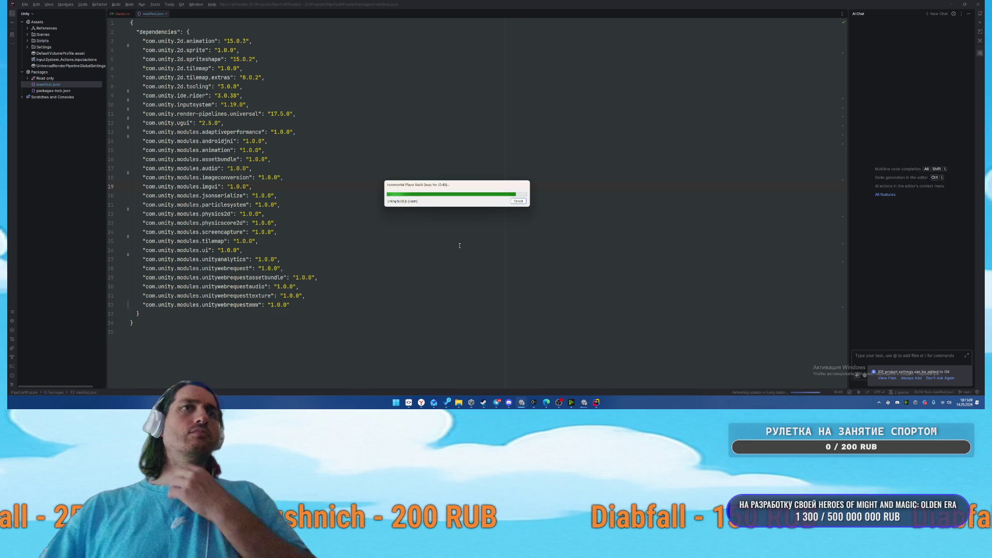
click(582, 402)
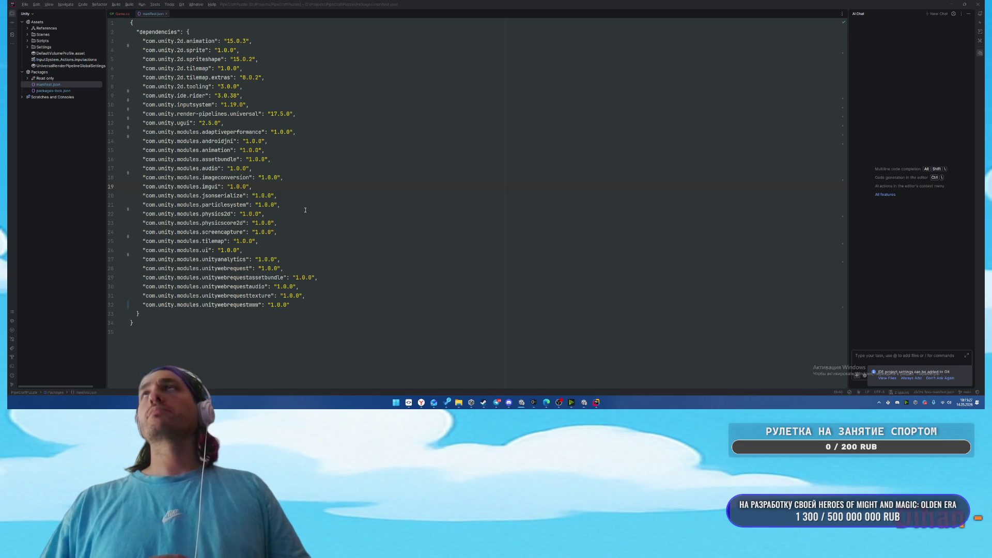
key(alt+Tab)
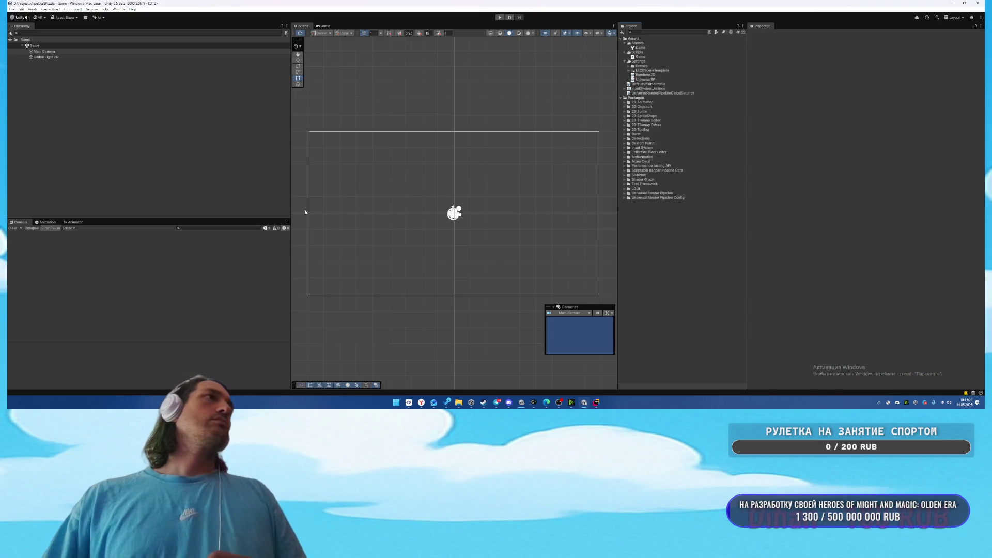
Add an empty GameObject named Game above Main Camera, then bring up File Explorer
right_click(68, 73)
click(89, 167)
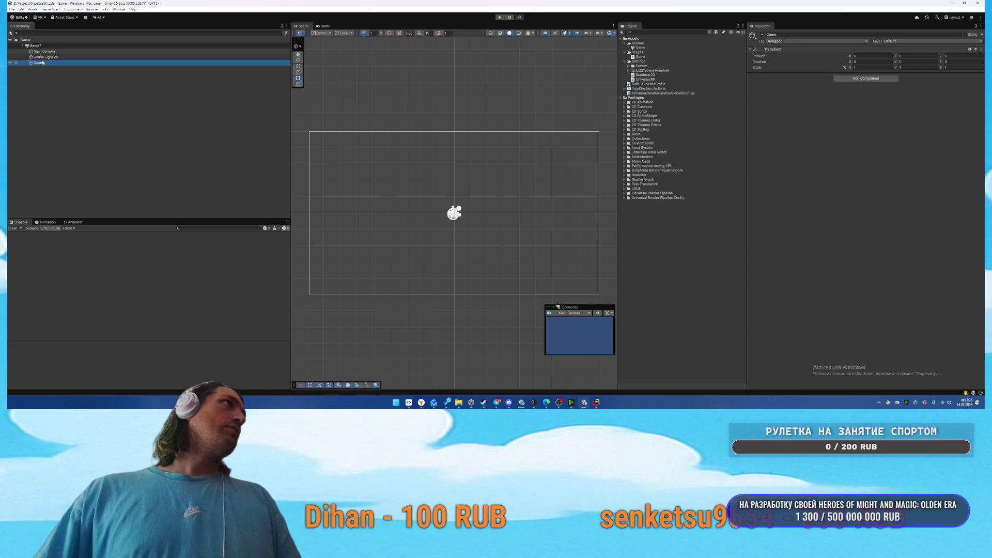
drag(49, 50, 50, 49)
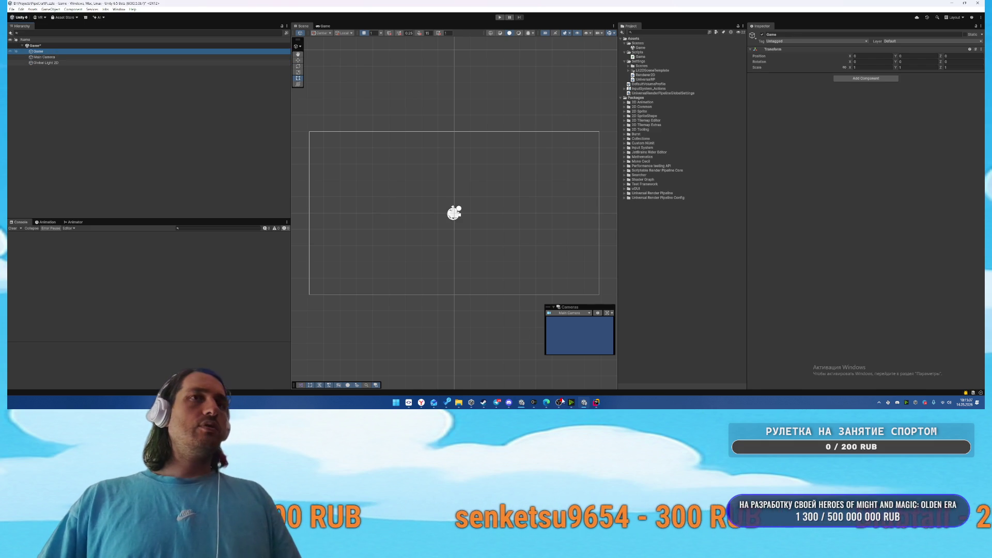
click(465, 370)
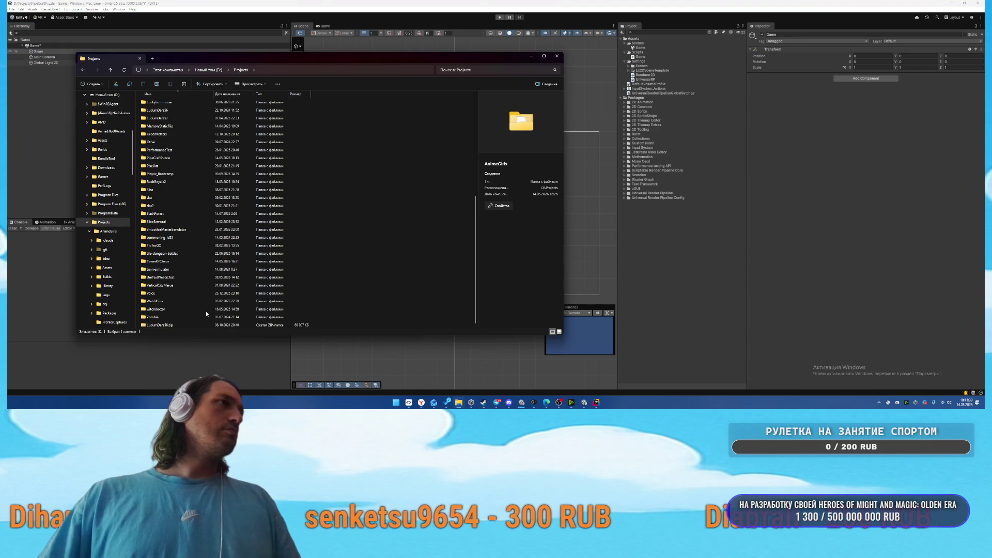
Drag TowerOfChaos\Packages\manifest.json from File Explorer into Rider to open it
double_click(182, 262)
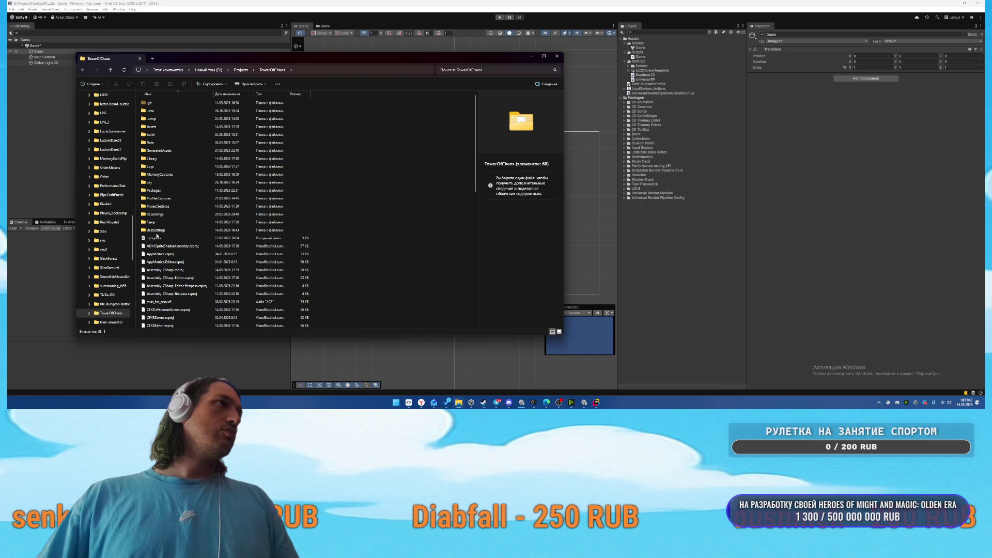
double_click(158, 191)
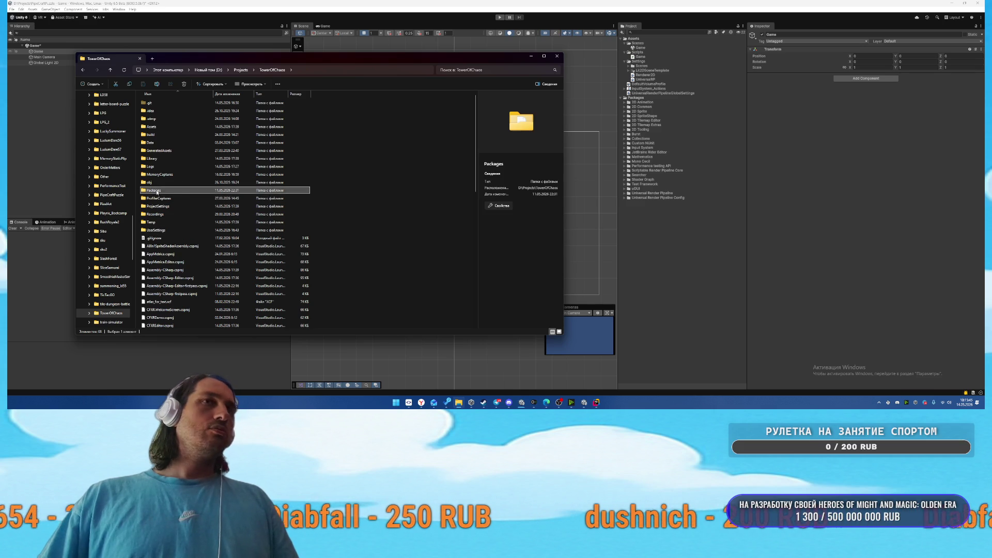
click(162, 214)
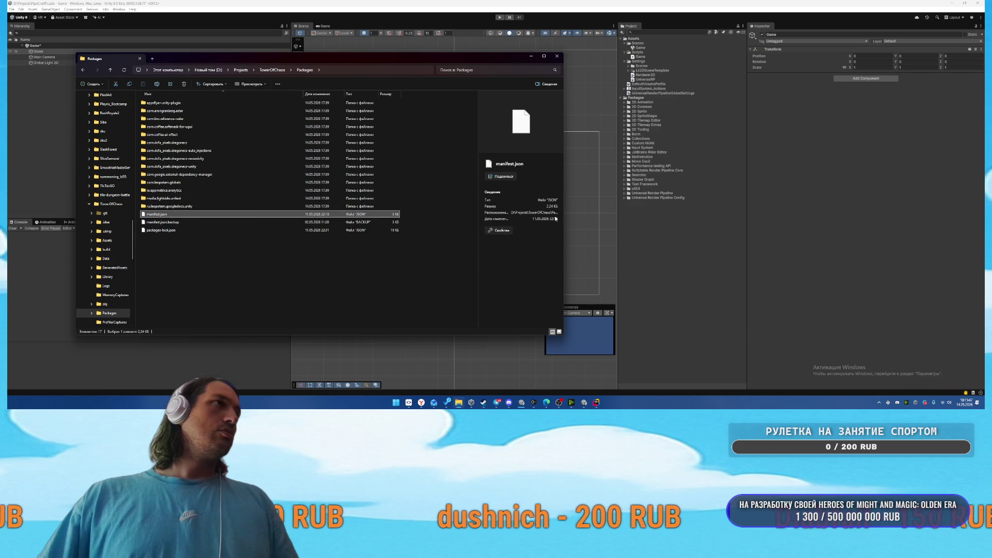
key(alt+Tab)
key(Tab)
key(Tab)
key(Tab)
mouse_move(678, 214)
mouse_down()
mouse_move(620, 130)
mouse_move(415, 167)
mouse_up()
scroll(414, 167, down, 3)
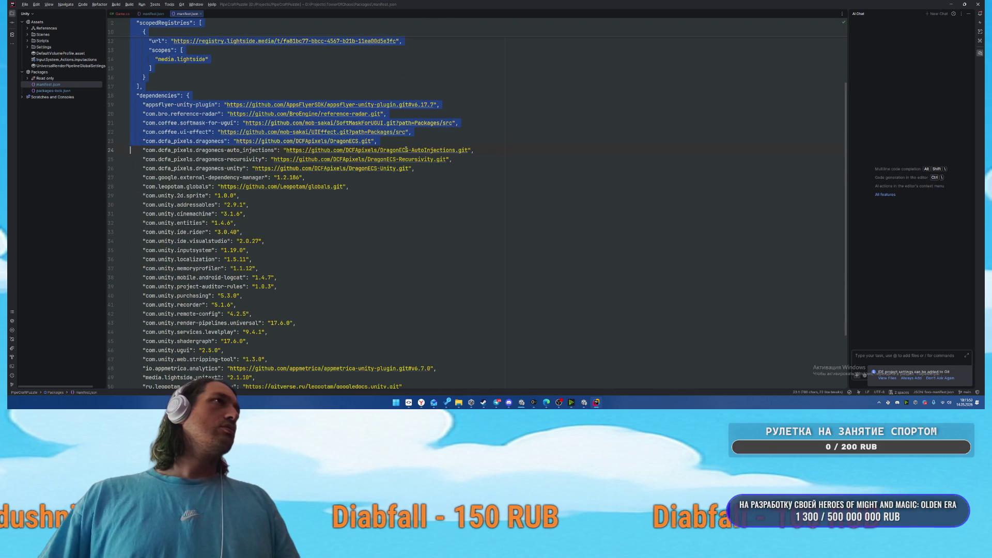
Select the four DragonECS Git entries in TowerOfChaos's manifest.json
mouse_move(414, 169)
mouse_down()
mouse_move(103, 151)
mouse_move(86, 140)
mouse_up()
drag(306, 177, 68, 143)
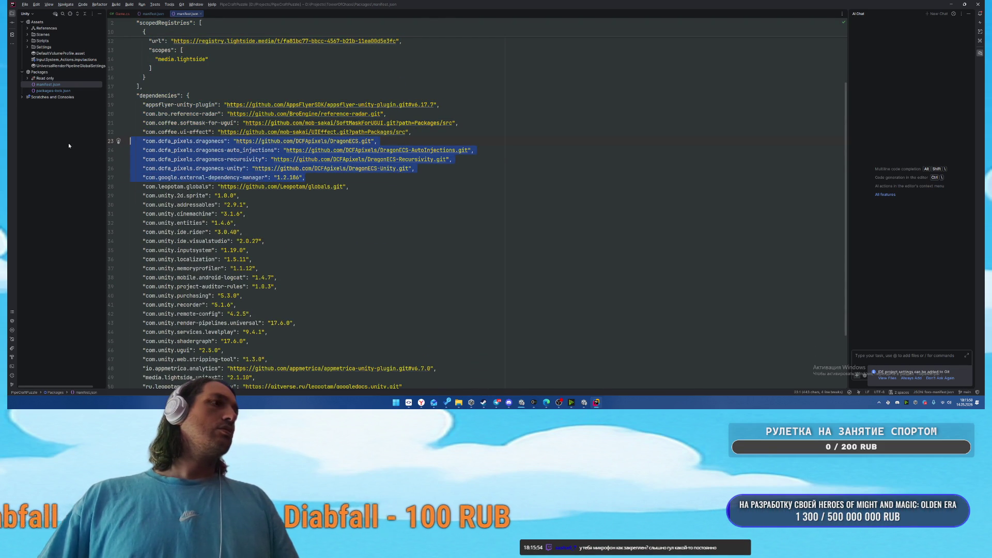
click(436, 216)
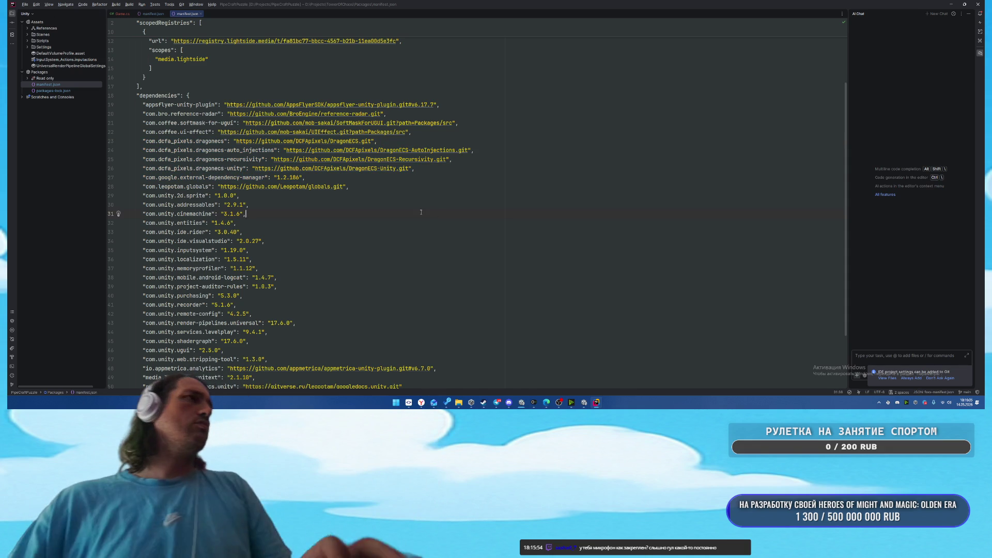
mouse_move(135, 140)
mouse_down()
mouse_move(466, 174)
mouse_move(490, 141)
mouse_up()
mouse_move(133, 141)
mouse_down()
mouse_move(473, 160)
mouse_move(416, 168)
mouse_up()
key(ctrl+c)
click(543, 112)
Paste them into PipeCraftPuzzle's manifest above render-pipelines and close the TowerOfChaos manifest
key(ctrl+Tab)
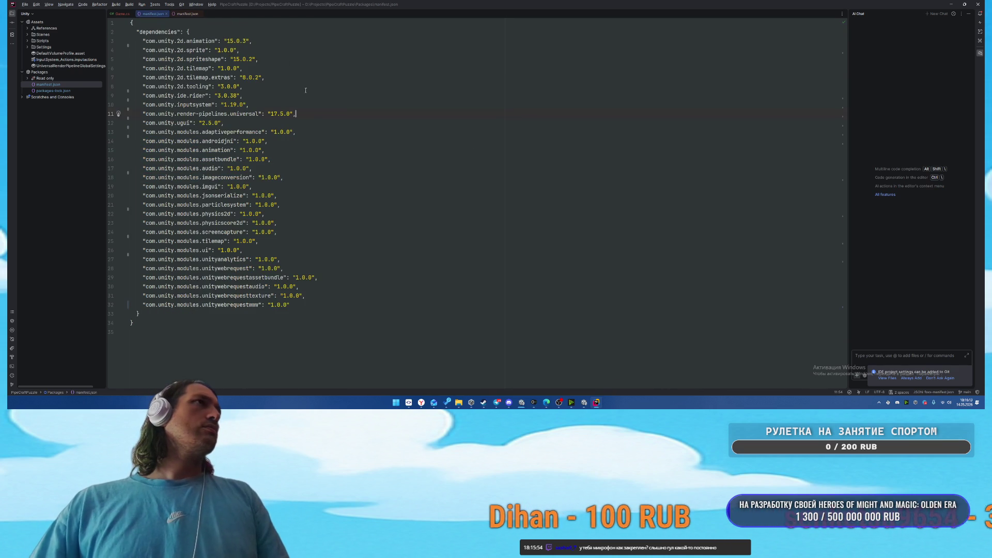
key(ctrl+v)
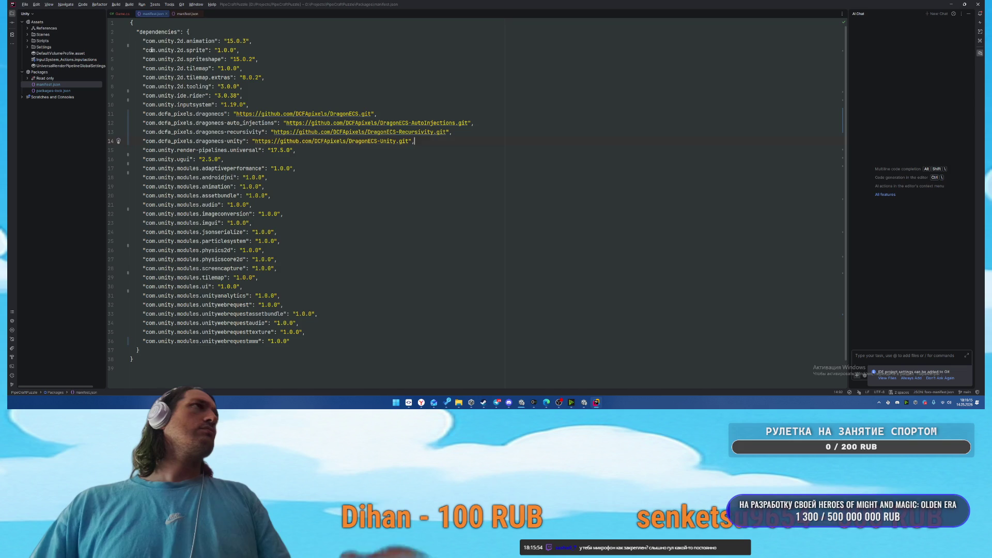
click(192, 15)
click(201, 14)
key(ctrl+Tab)
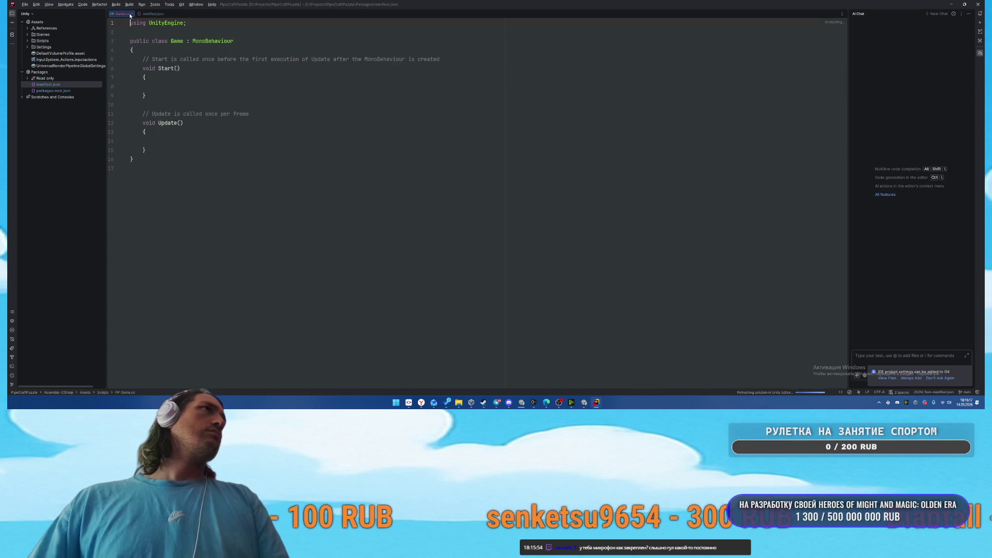
Put the cursor in Game.cs Update() in Rider, then return to Unity's DragonECS package list
click(383, 149)
key(alt+Tab)
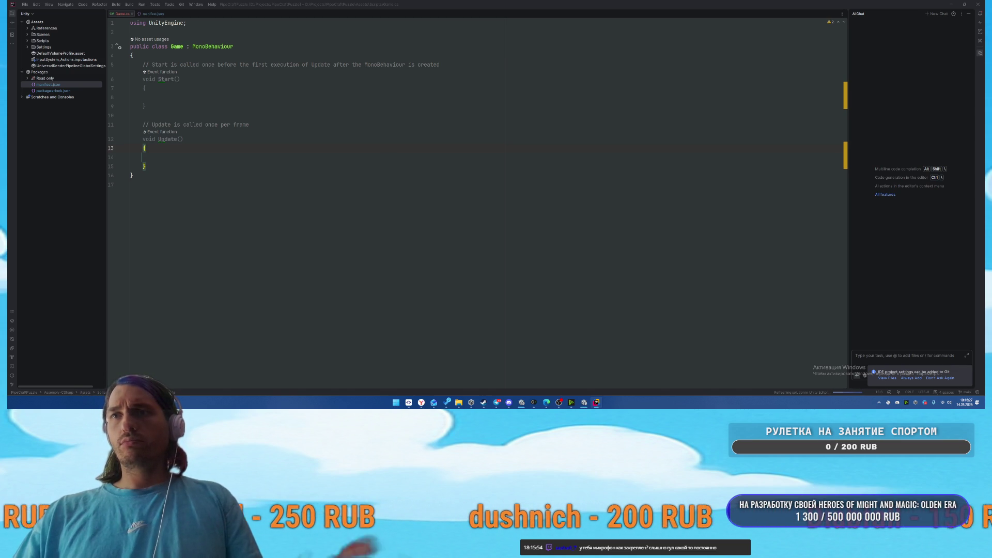
key(alt+Tab)
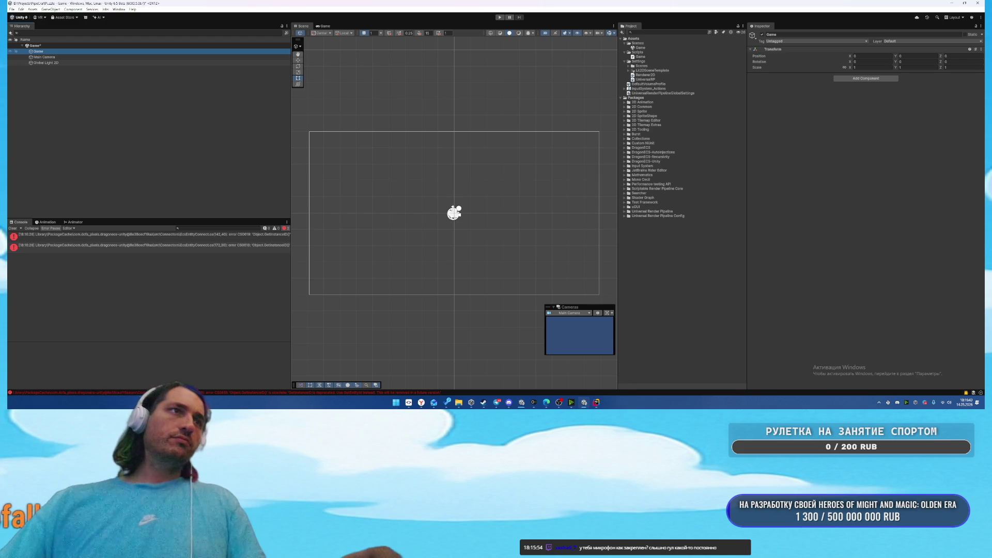
In Outlook's week view, draft an untitled event in Thursday May 14's 18:30–19:00 slot
click(439, 405)
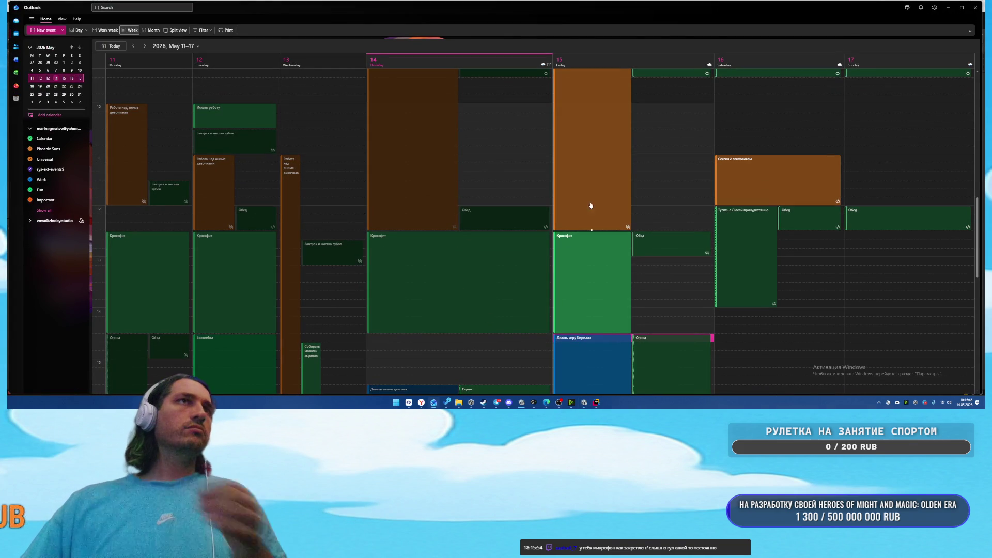
scroll(547, 317, down, 5)
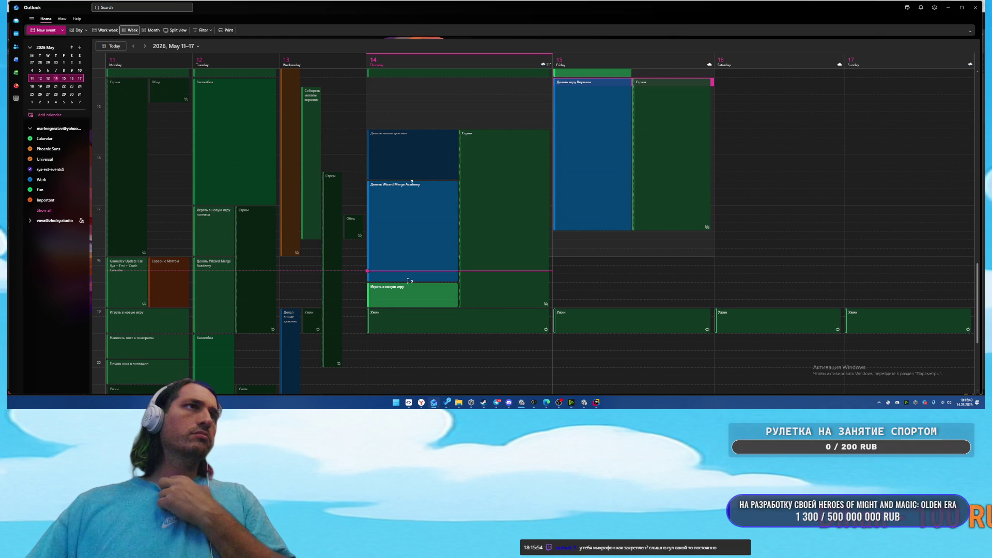
double_click(550, 284)
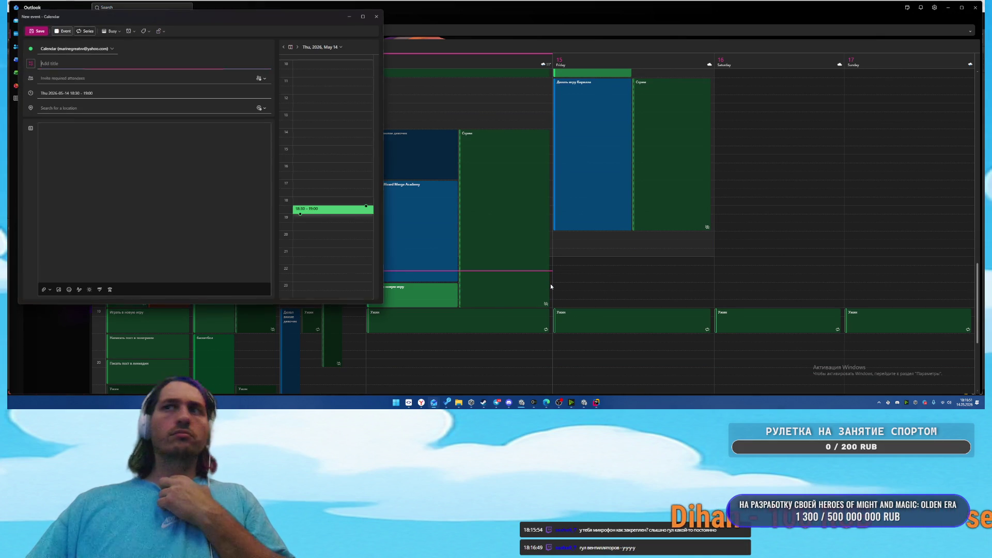
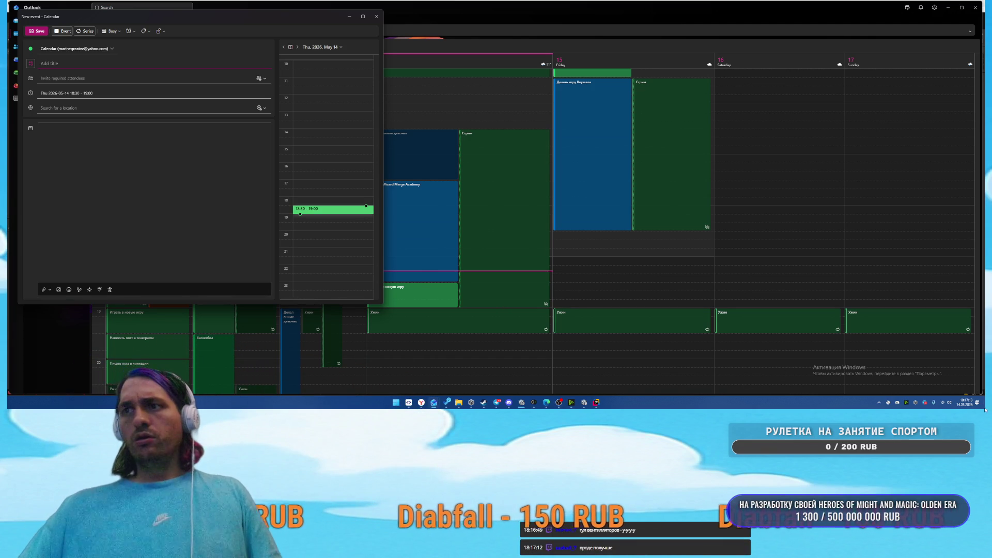
In NVIDIA Broadcast, raise the Шумоподавление strength slider near maximum, then close the app
click(571, 401)
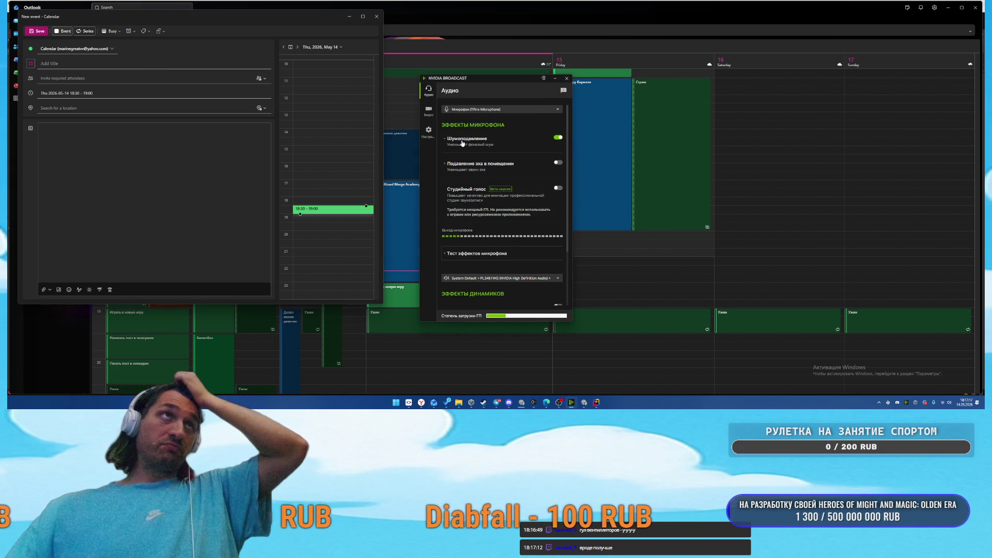
click(496, 139)
drag(512, 155, 553, 154)
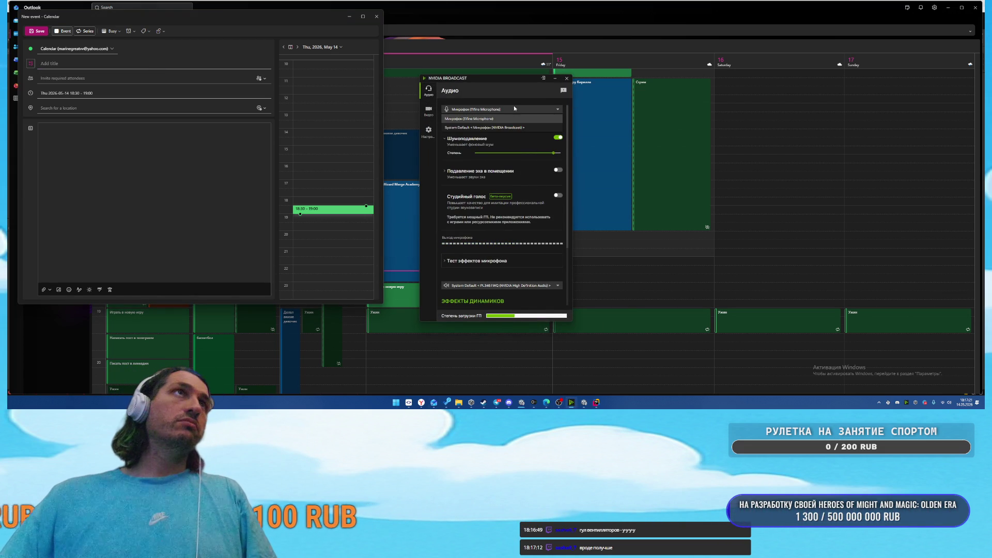
click(566, 78)
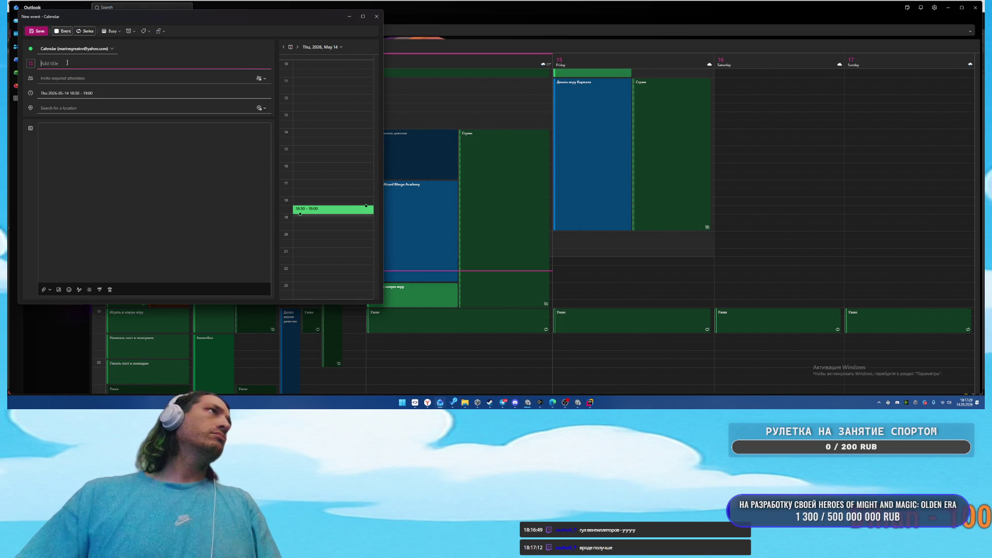
Title the May 14 event «Делаю игру кирилла» and file it under the Fun calendar
text(rt)
text(Де)
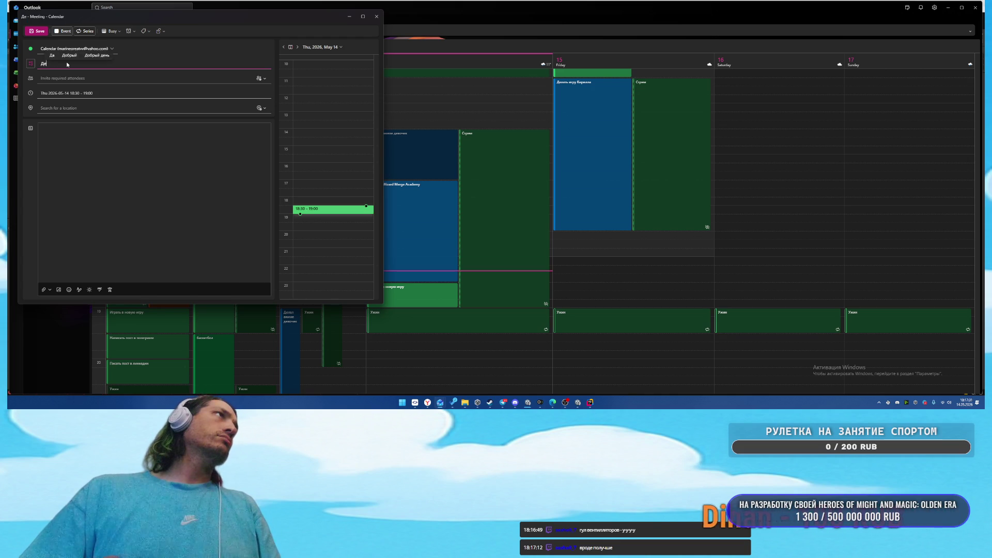
text(лаю игру кирилла)
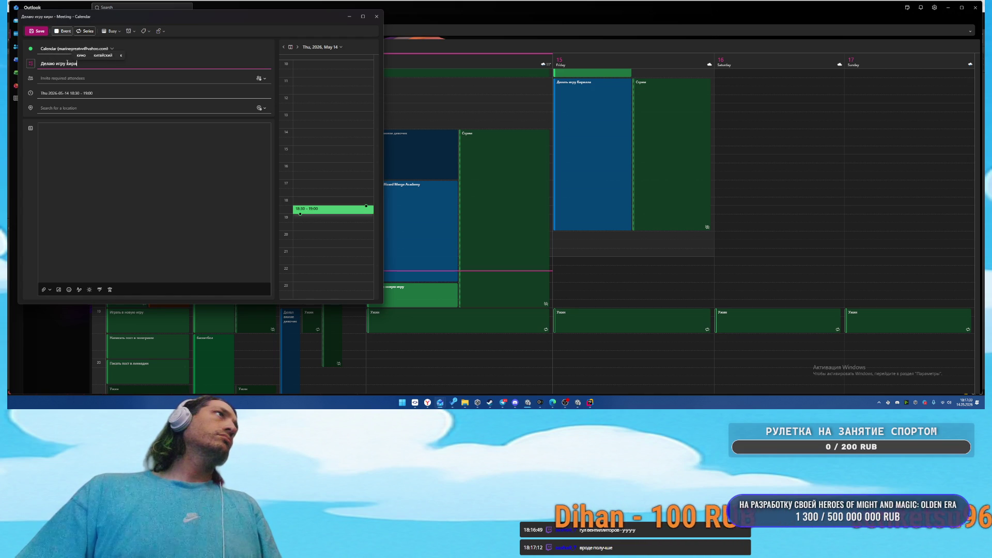
click(45, 50)
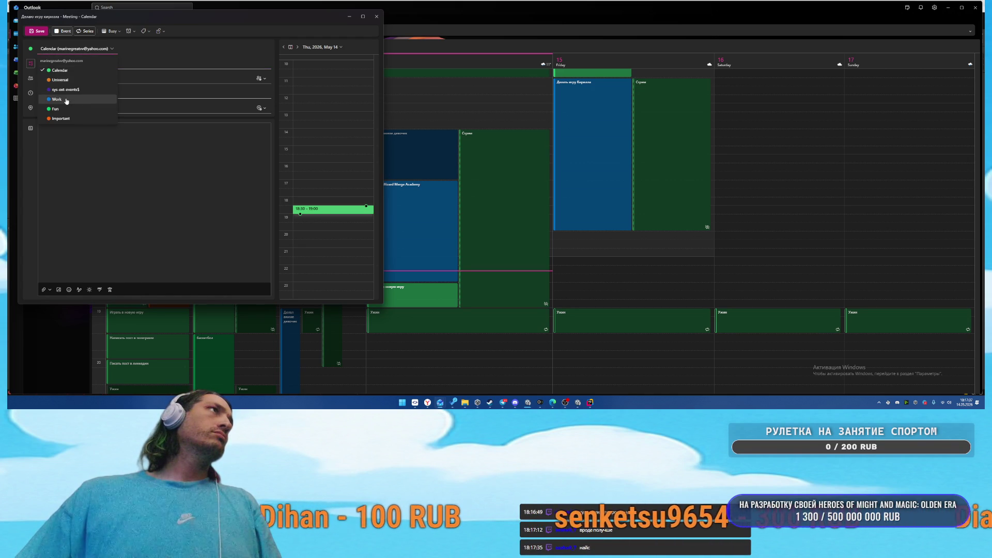
click(55, 109)
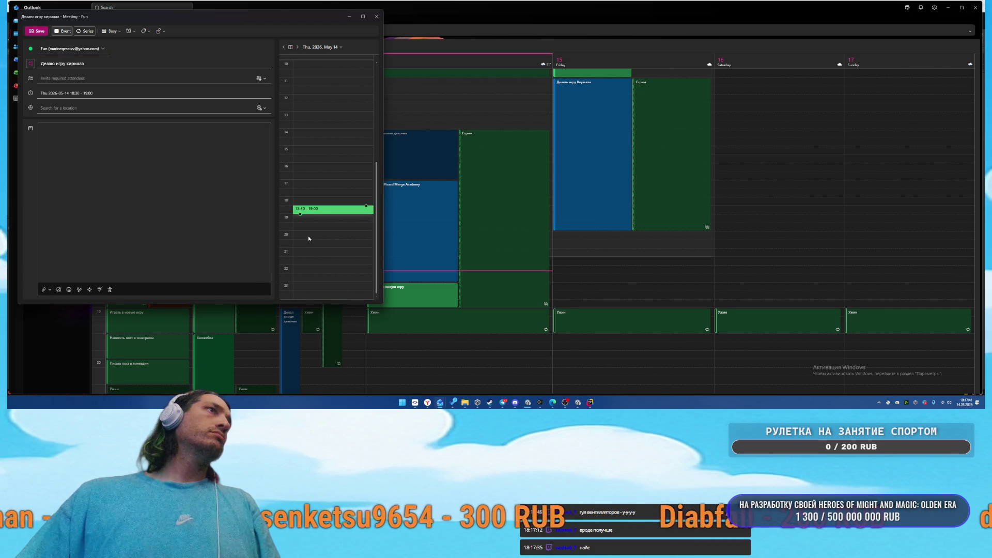
Extend the event to end at 20:00, save it, and check the first Unity console error
drag(300, 214, 300, 232)
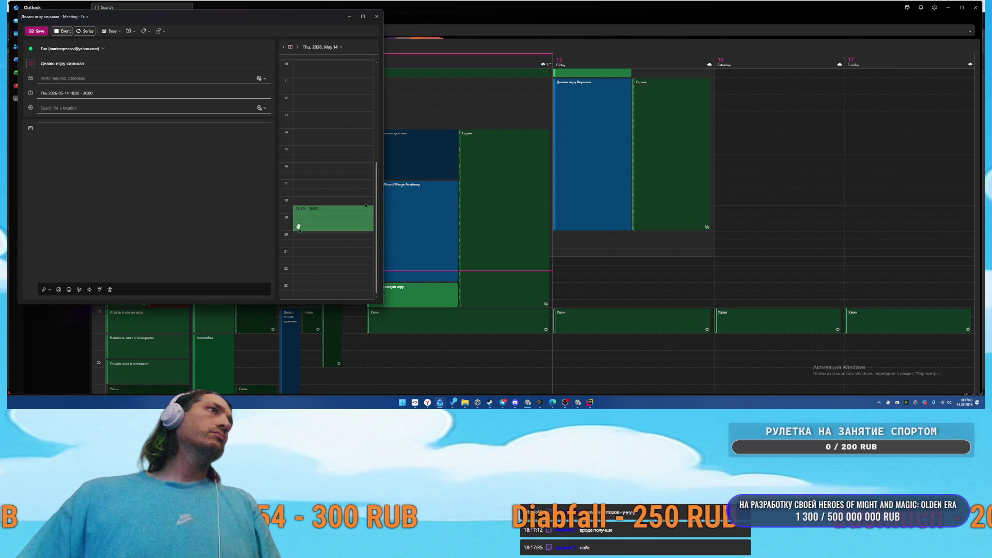
click(37, 31)
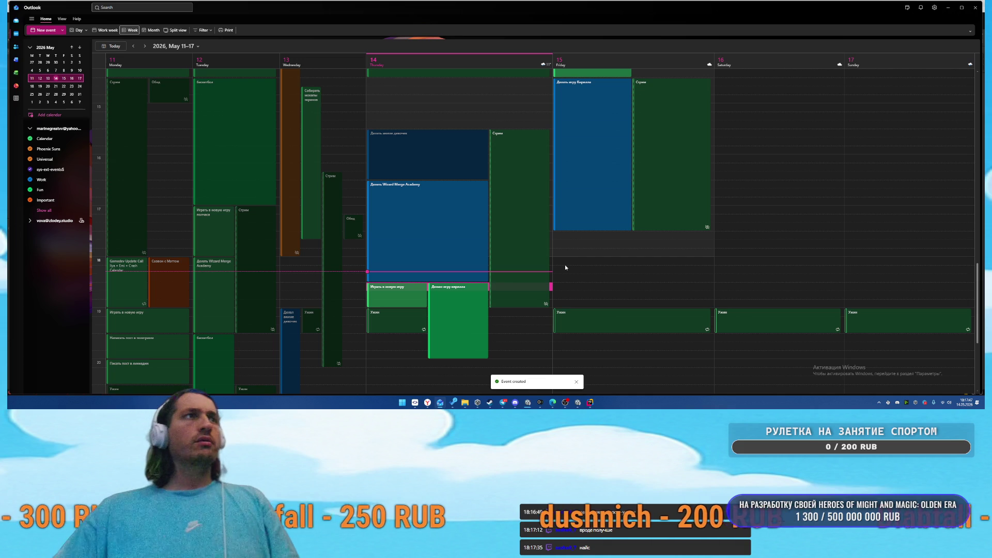
click(579, 406)
click(115, 237)
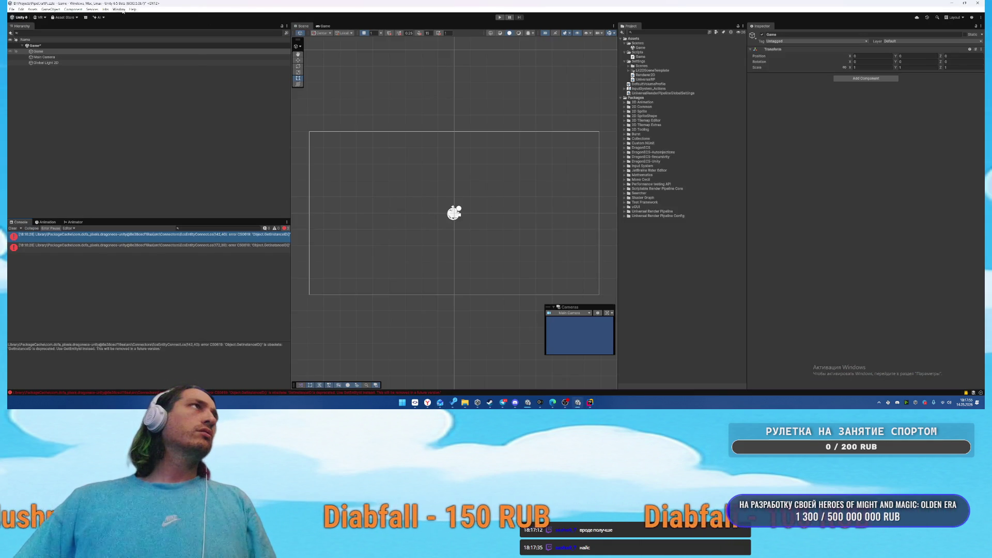
Open the Package Manager and view the DragonECS-Unity package under All Packages
click(119, 9)
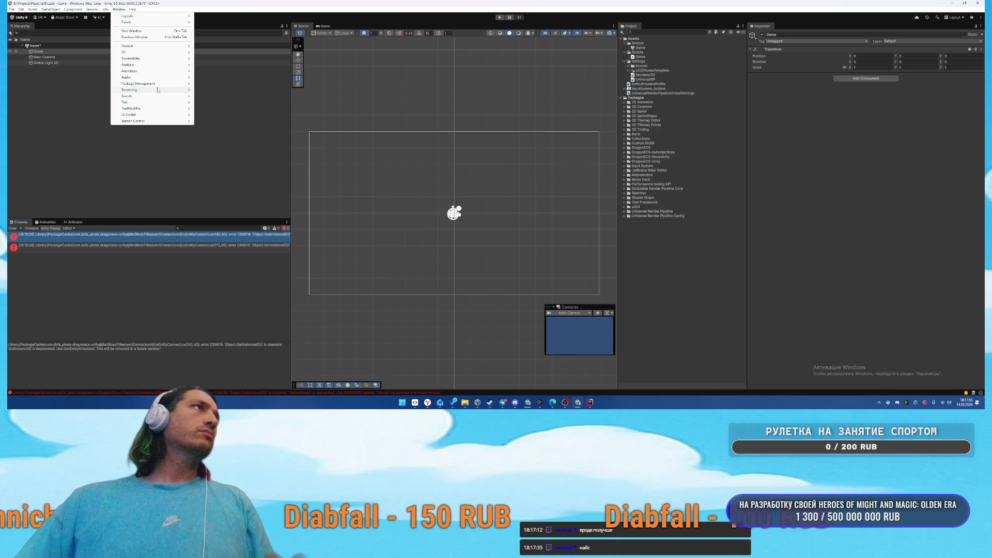
mouse_move(155, 83)
click(222, 84)
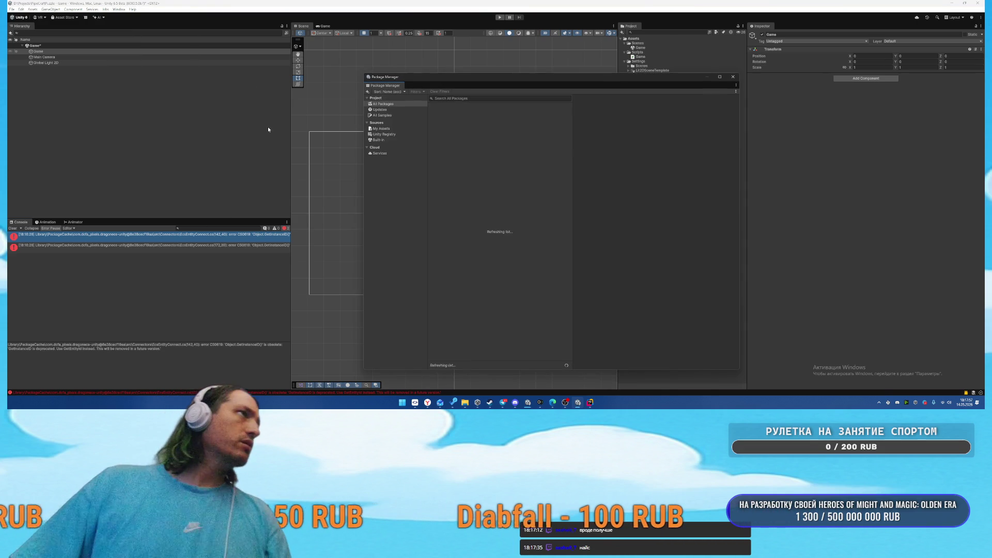
click(393, 134)
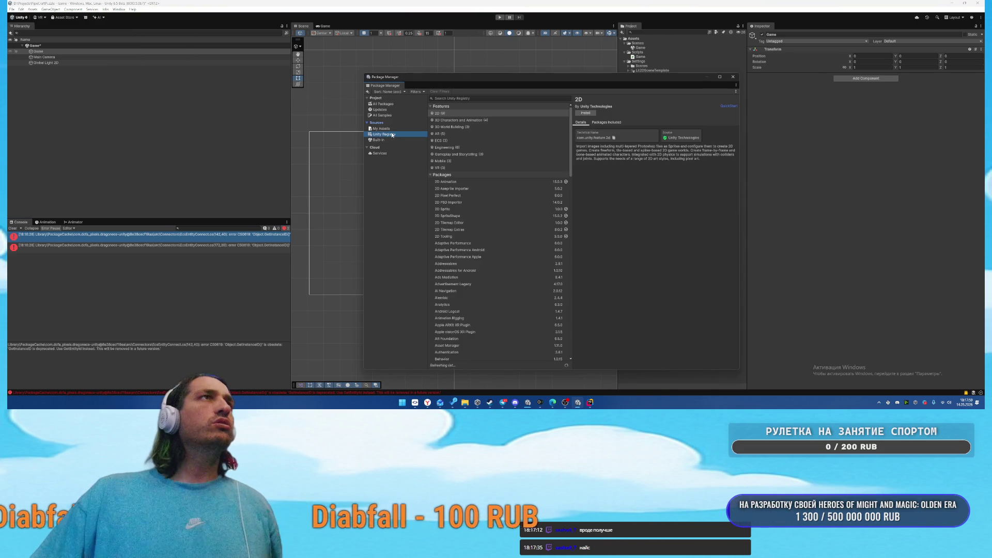
click(383, 104)
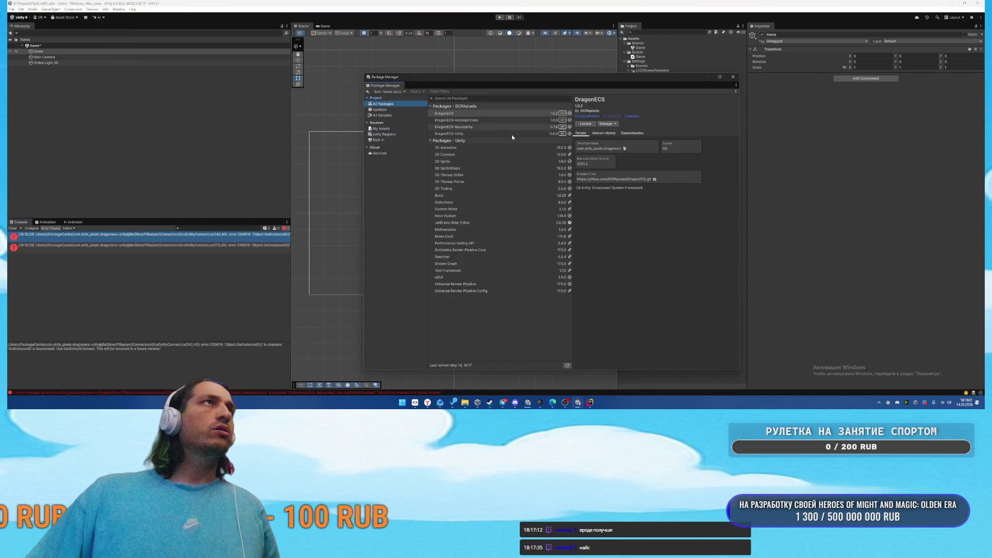
click(465, 133)
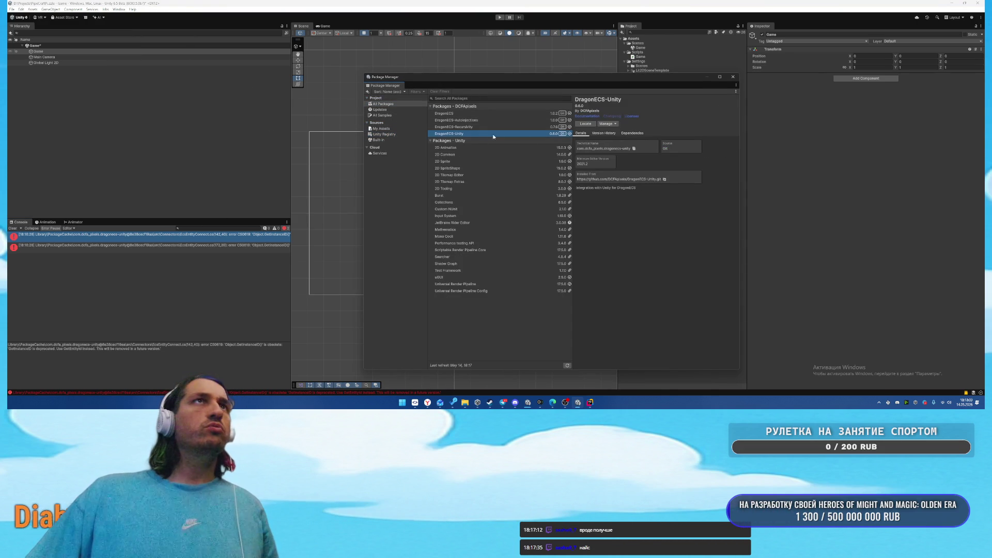
Check the package options and console errors, then open the first error's source line in Rider
click(611, 125)
click(619, 134)
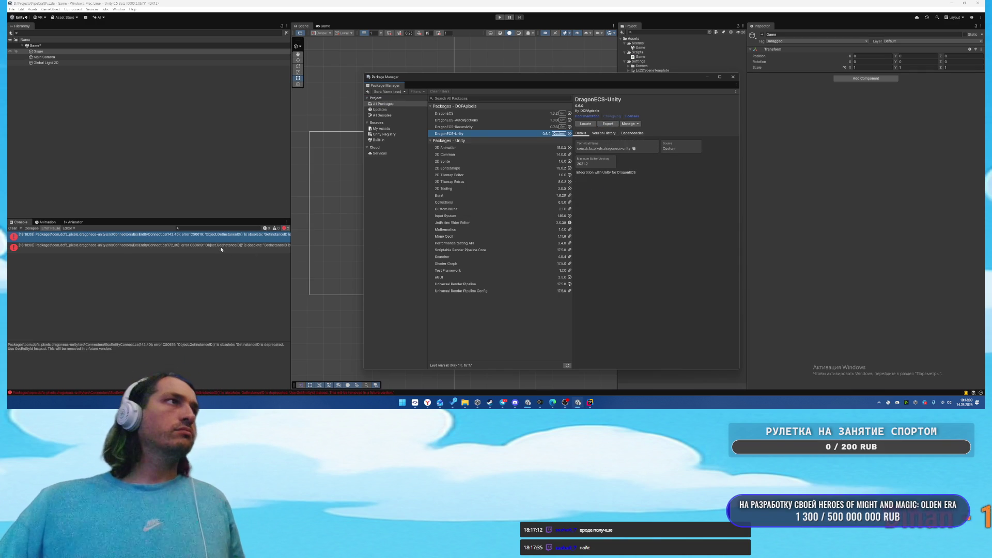
click(171, 247)
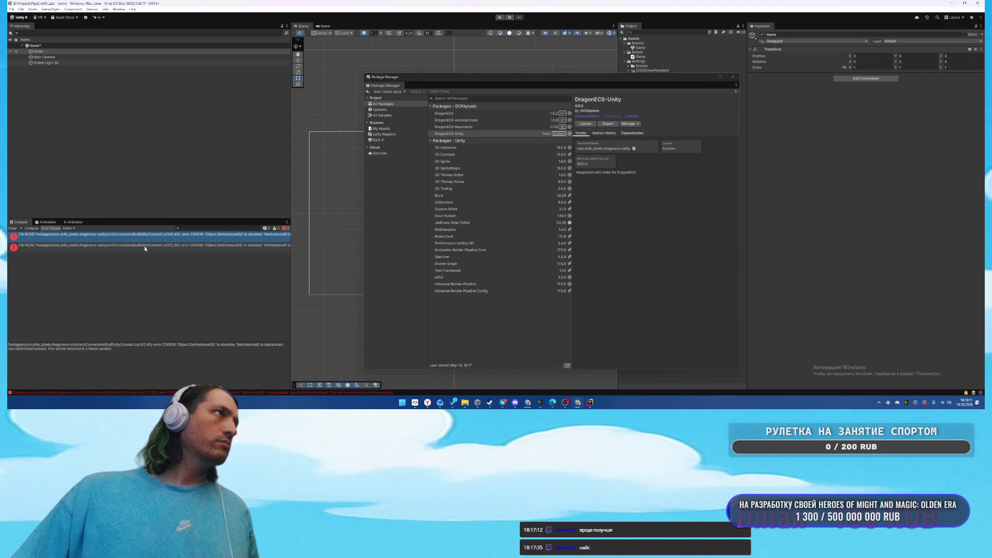
double_click(150, 236)
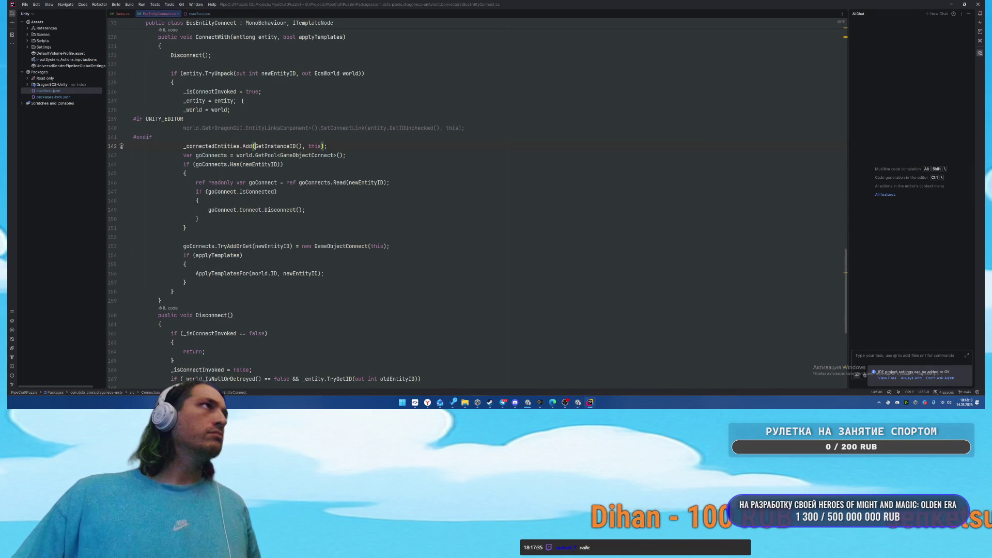
Replace GetInstanceID on line 142 with GetEntityId().GetHashCode() and copy that expression
click(70, 14)
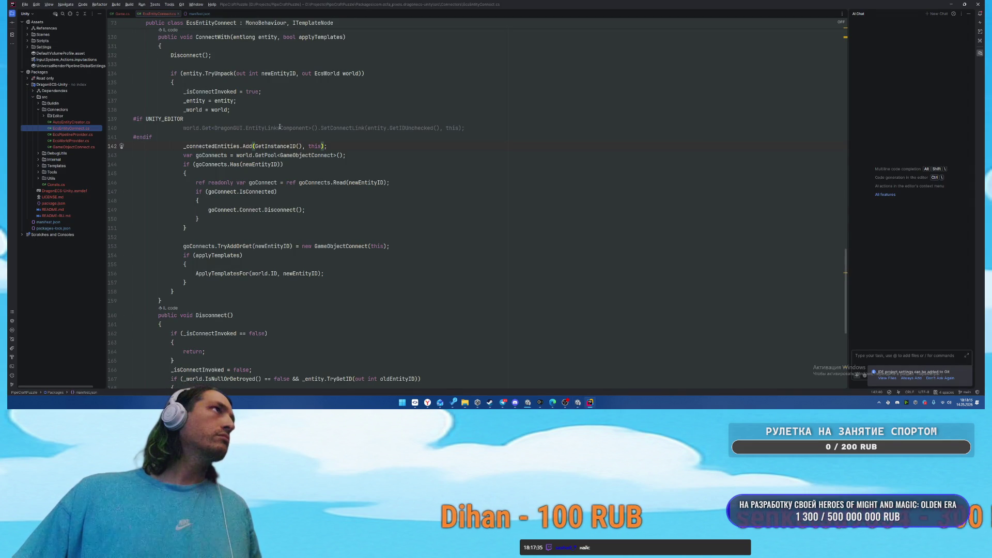
double_click(279, 146)
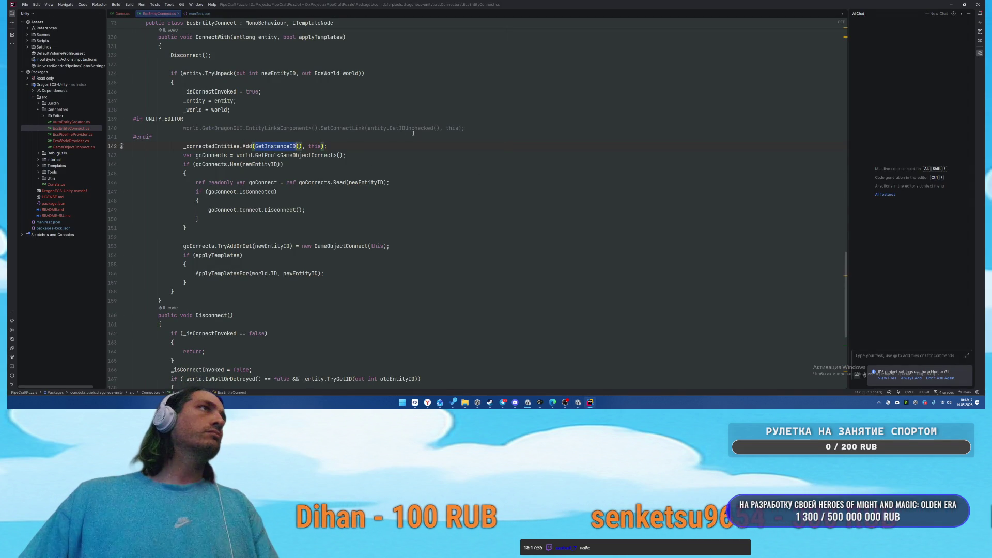
text(N)
key(BackSpace)
text(Get)
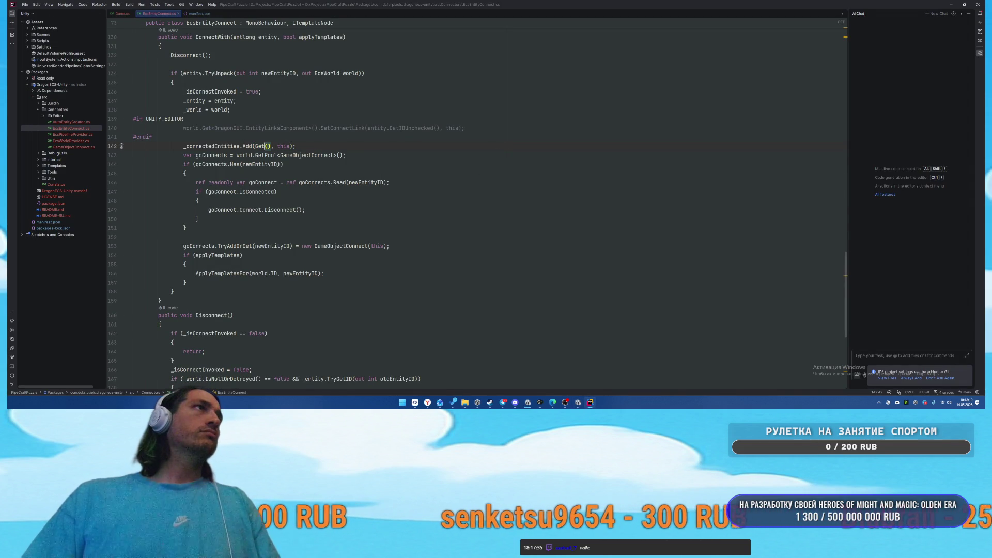
text(Ento)
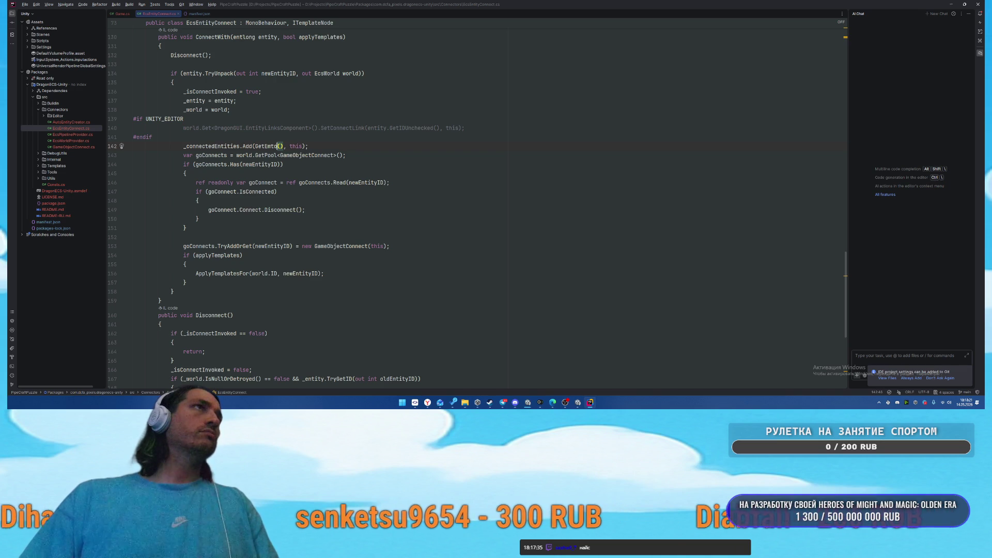
key(BackSpace)
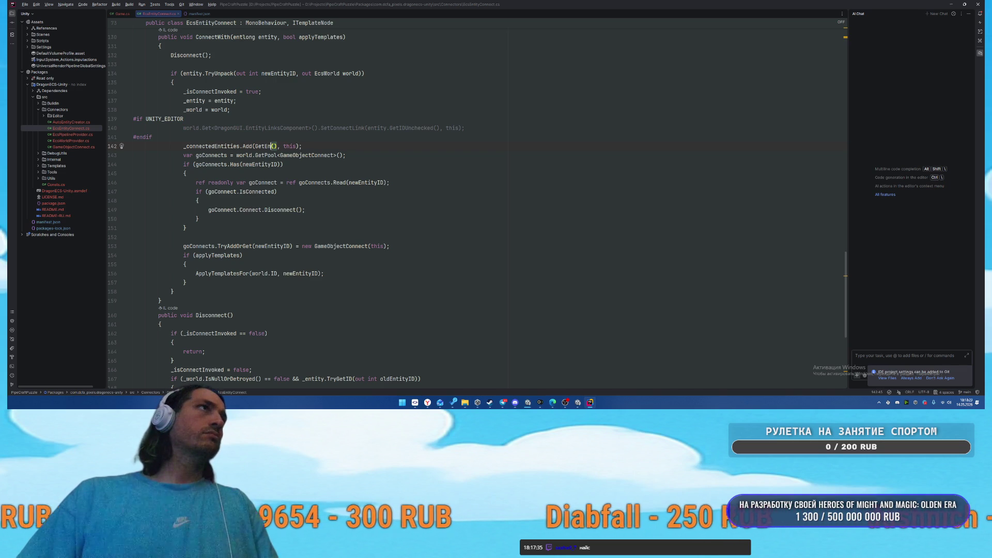
text(ntityId())
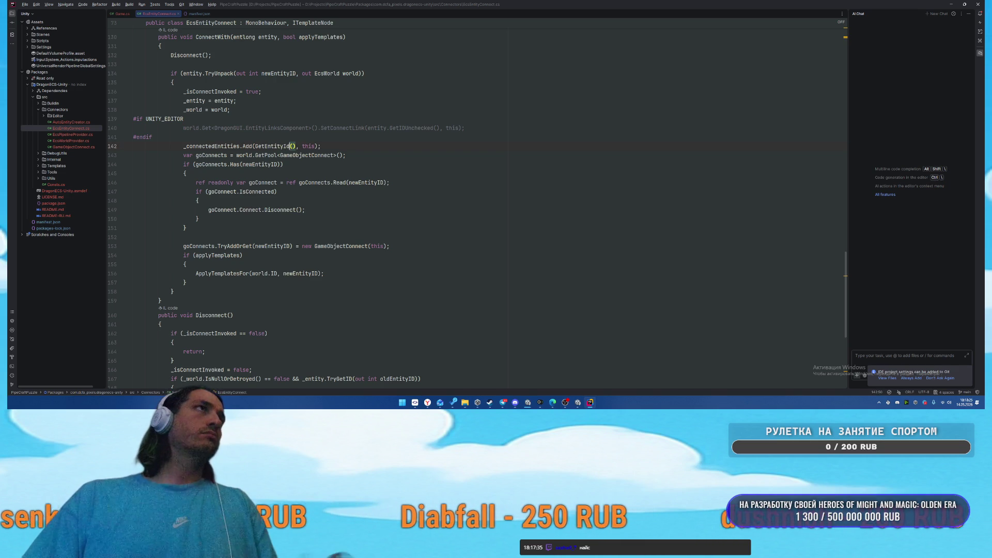
text(.GetHashCod)
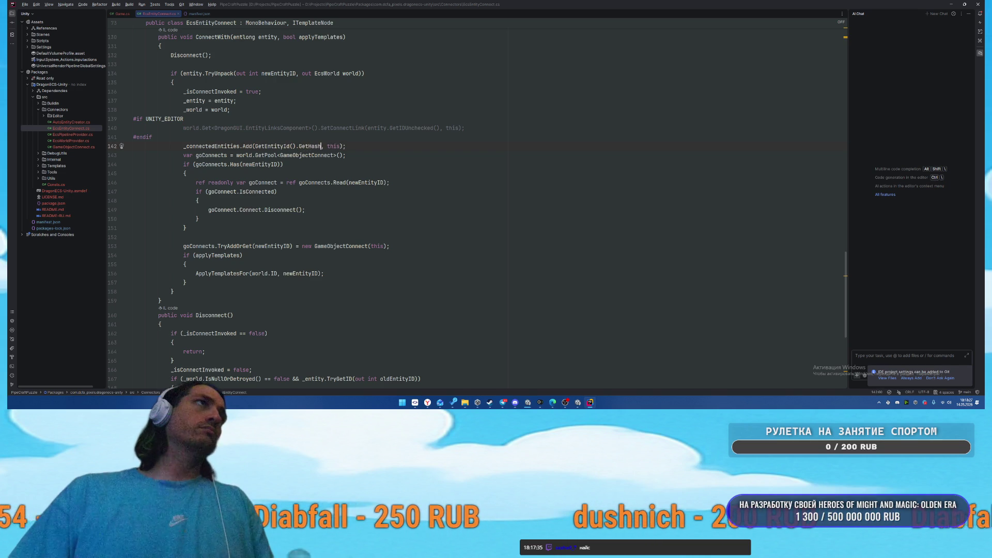
text(e)
key(Return)
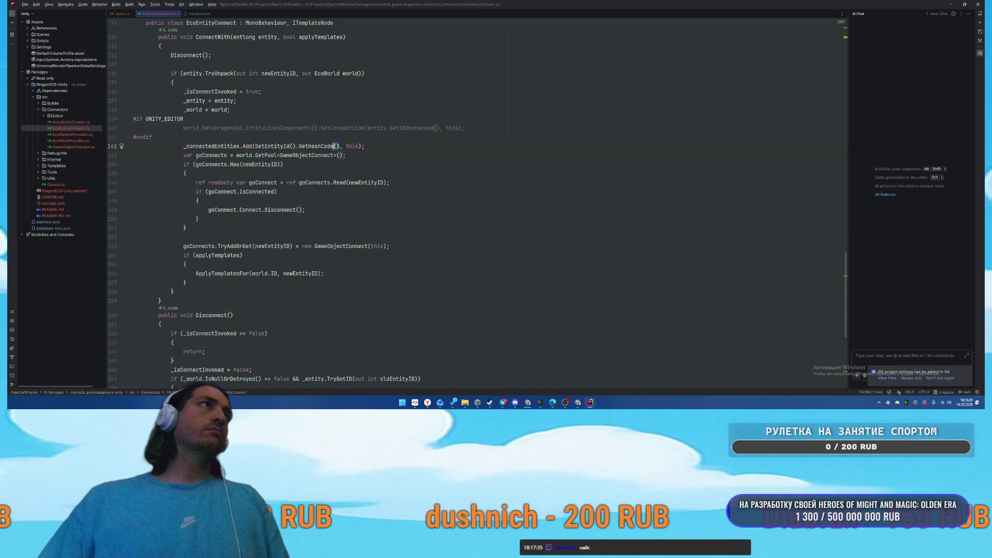
key(ctrl+w)
key(ctrl+w)
key(ctrl+w)
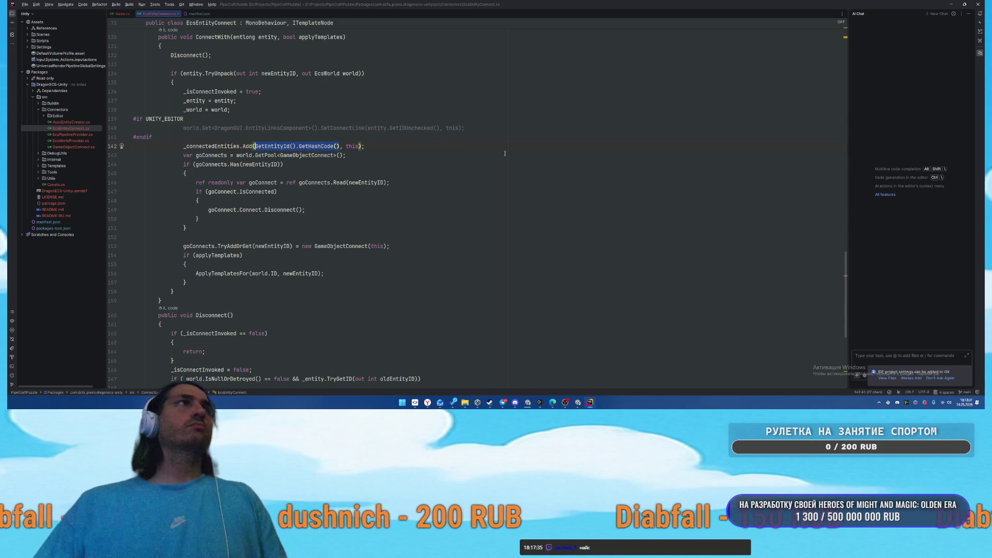
key(alt+Tab)
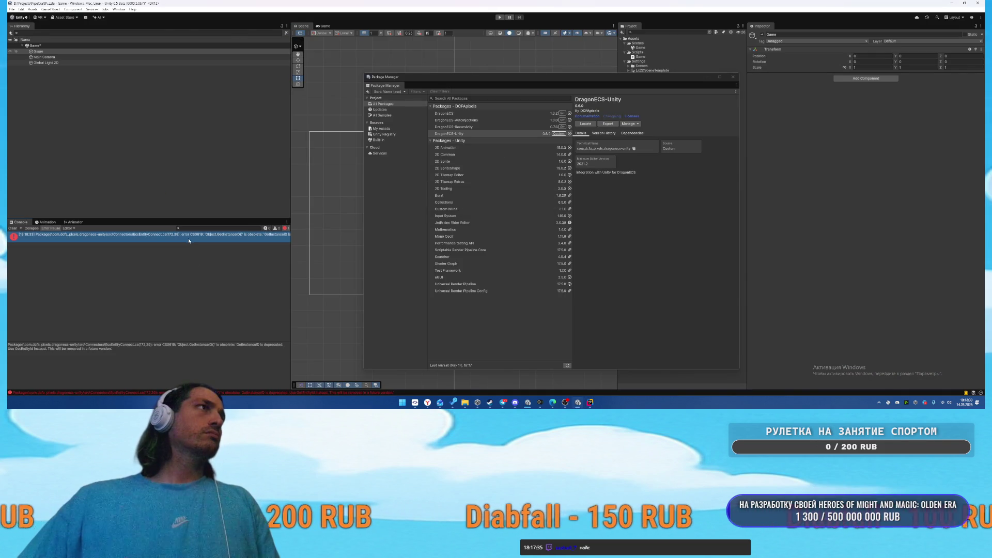
Replace GetInstanceID() on line 172 with the pasted GetEntityId().GetHashCode()
key(alt+Tab)
scroll(240, 211, down, 8)
click(251, 211)
key(ctrl+w)
key(ctrl+w)
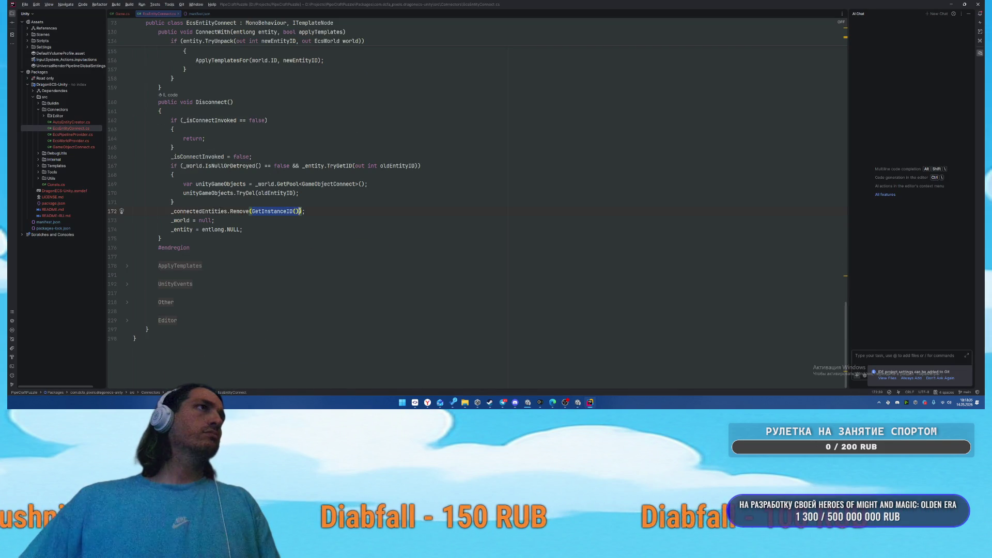
text(GetEntityId().GetHashCode())
Let Unity recompile, close the Package Manager, and bring up the Pipe Craft design document
key(alt+Tab)
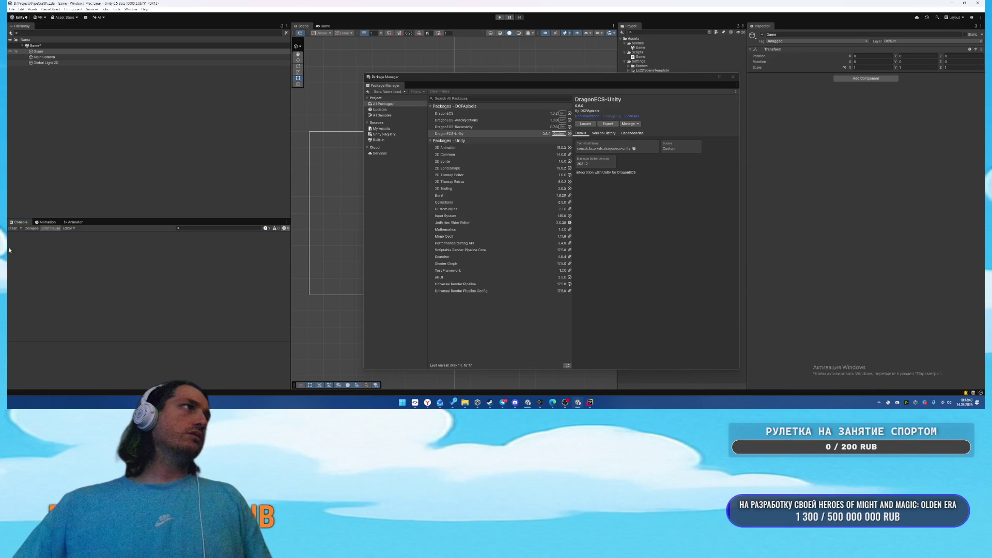
click(733, 77)
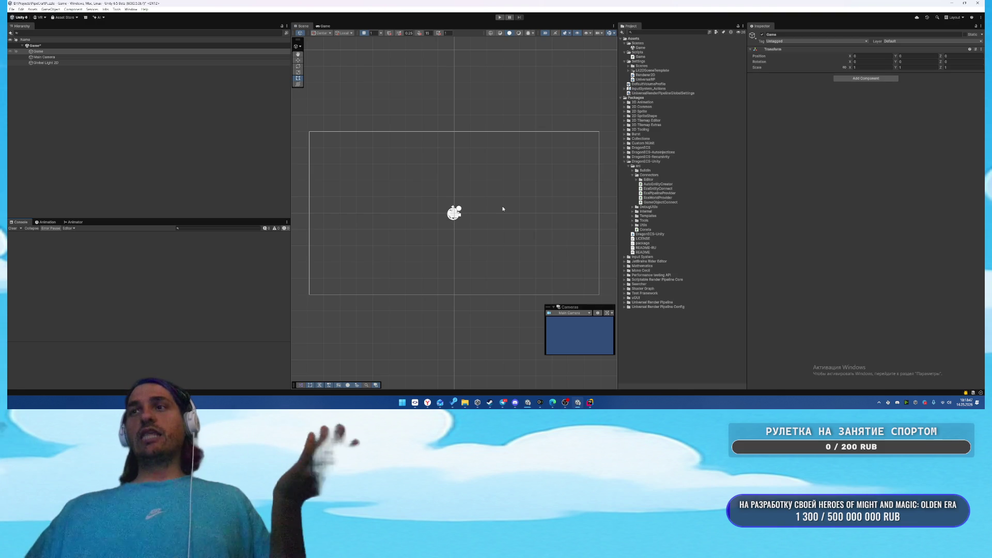
mouse_move(427, 402)
click(455, 368)
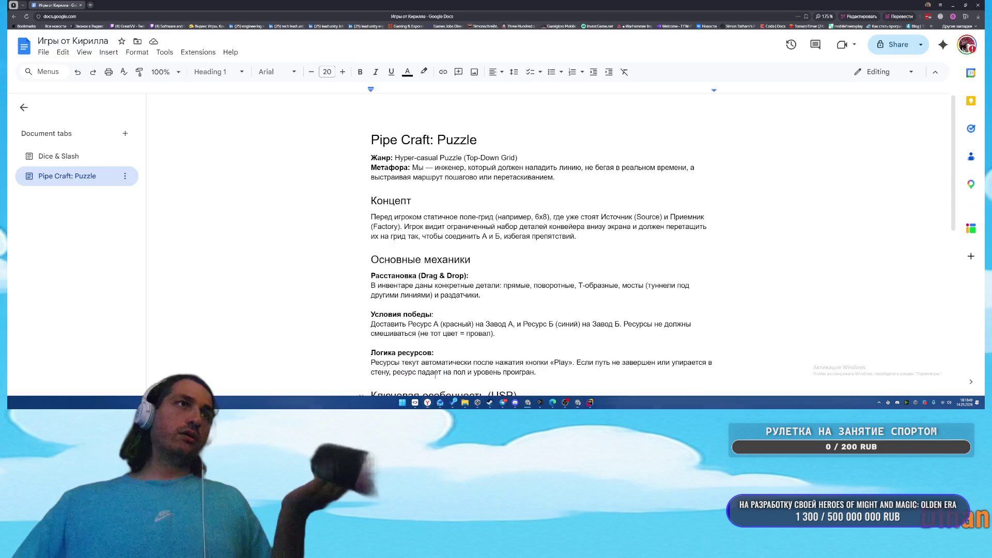
Select all text in the Pipe Craft: Puzzle document, scroll through it, then return to Rider
click(411, 201)
key(ctrl+a)
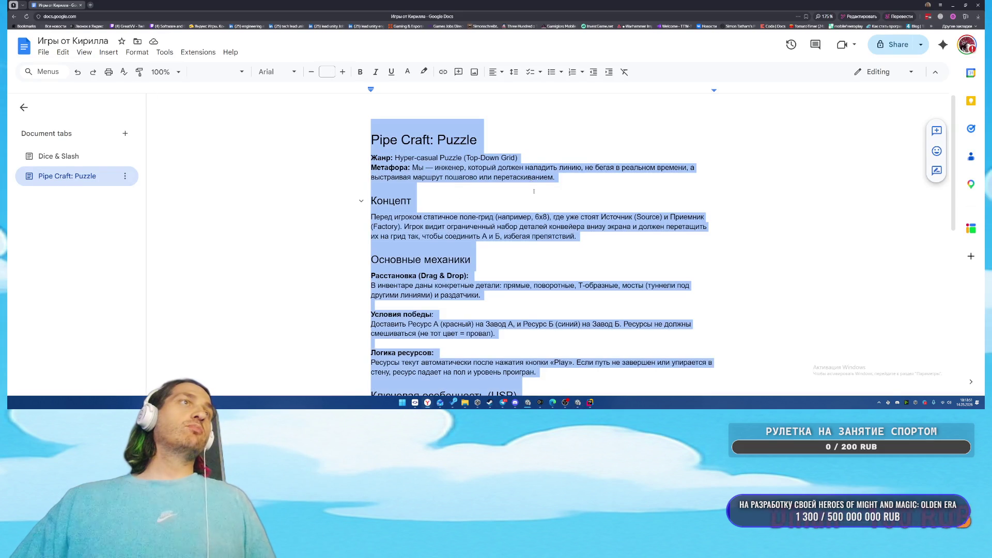
scroll(542, 242, down, 3)
scroll(568, 298, down, 5)
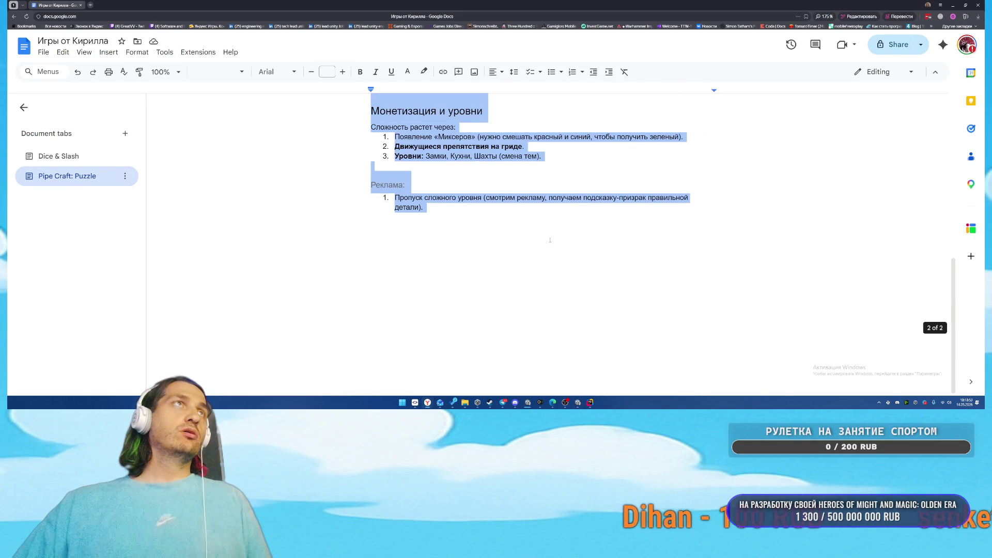
mouse_move(527, 407)
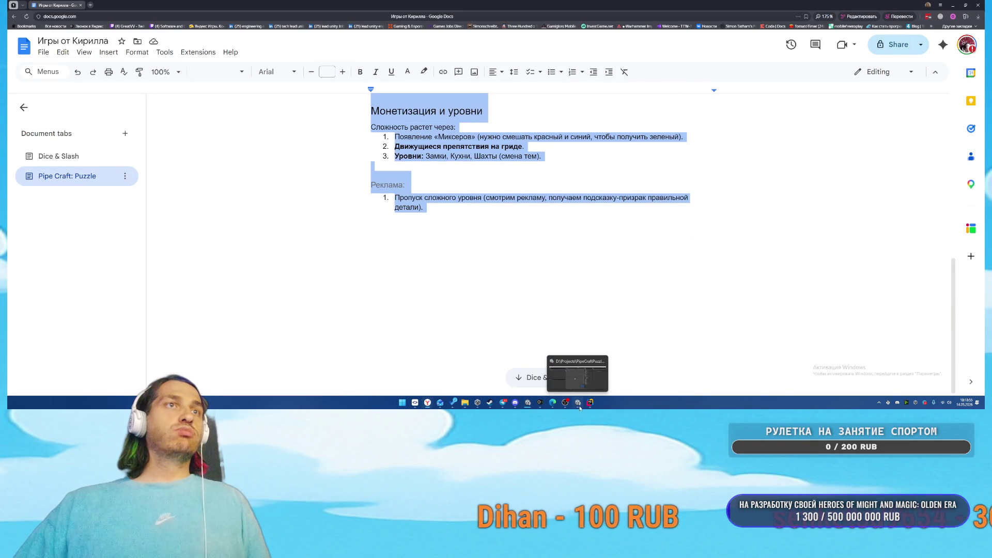
click(540, 402)
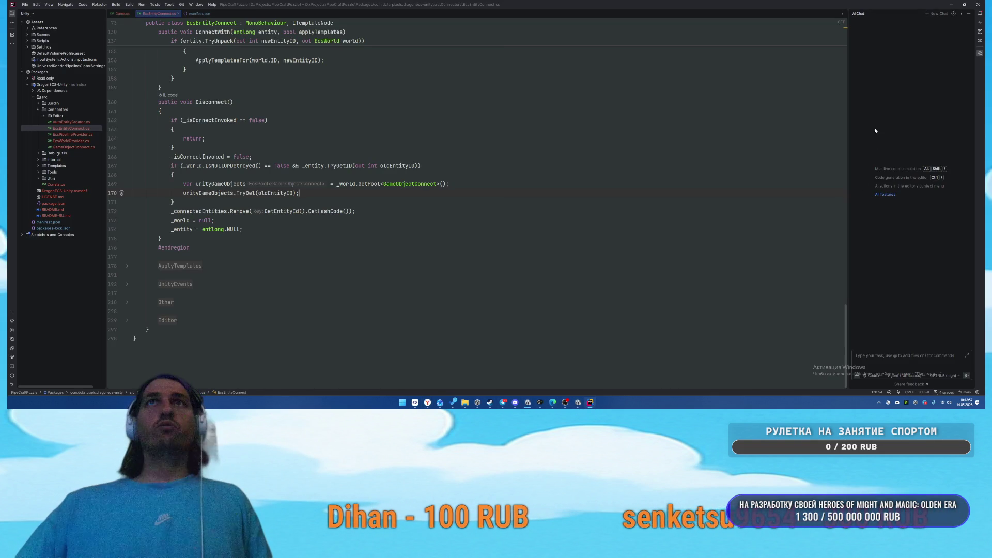
Widen the AI chat panel and set the model's reasoning effort to xhigh
drag(846, 123, 686, 123)
click(945, 375)
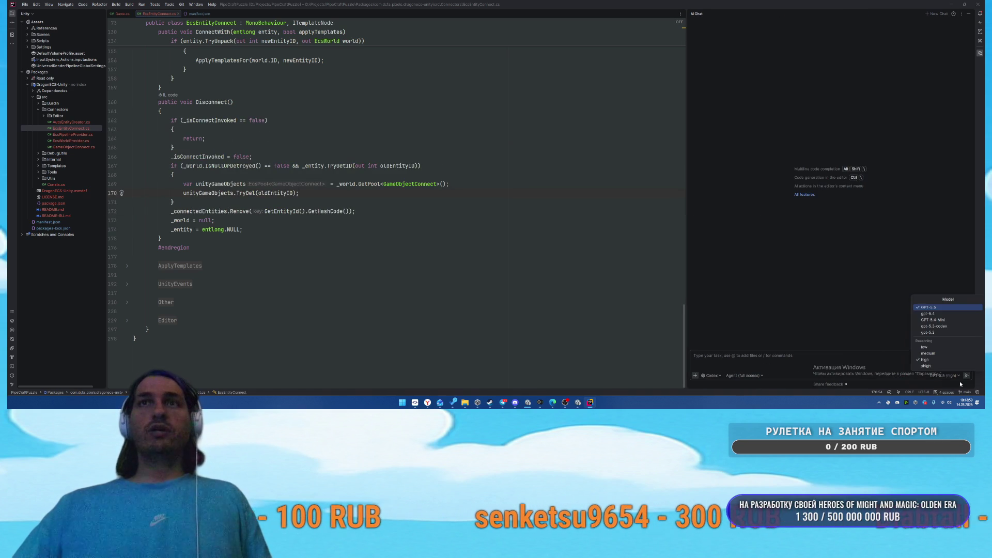
click(931, 367)
Draft the prompt: build everything in one scene with needed prefabs, levels defined via ScriptableObjects
click(761, 356)
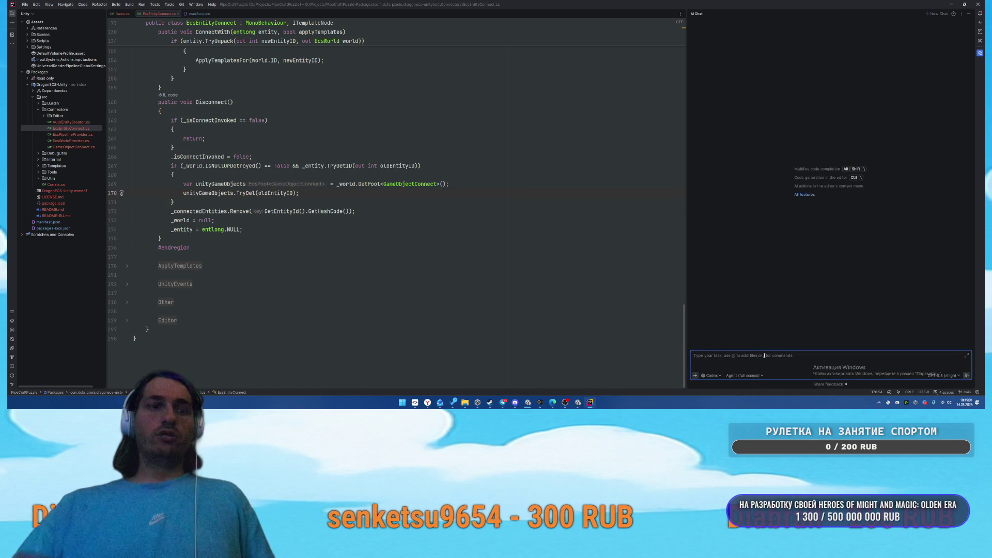
text(Ct)
text(делай игру на DragonECS, используй класс Game как ста)
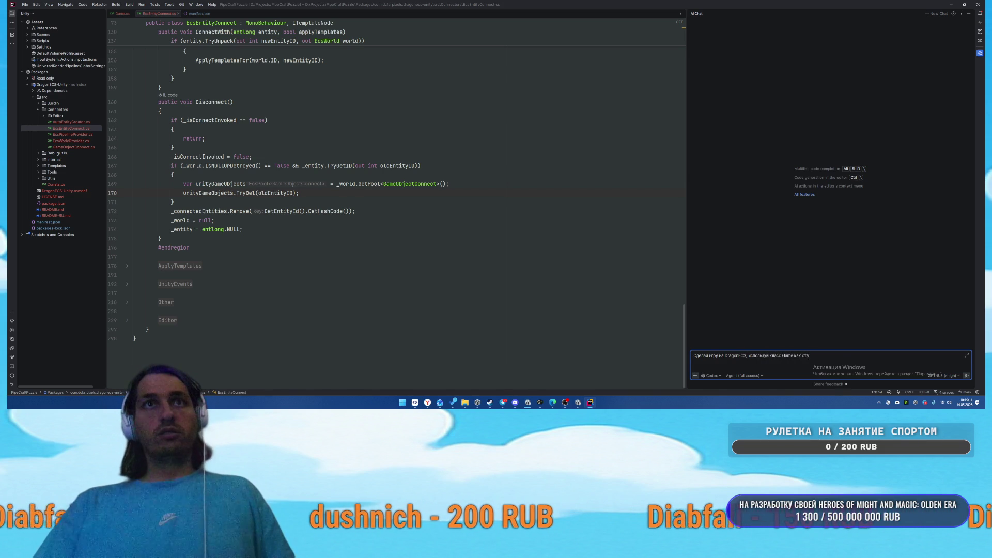
text(ртовую точку)
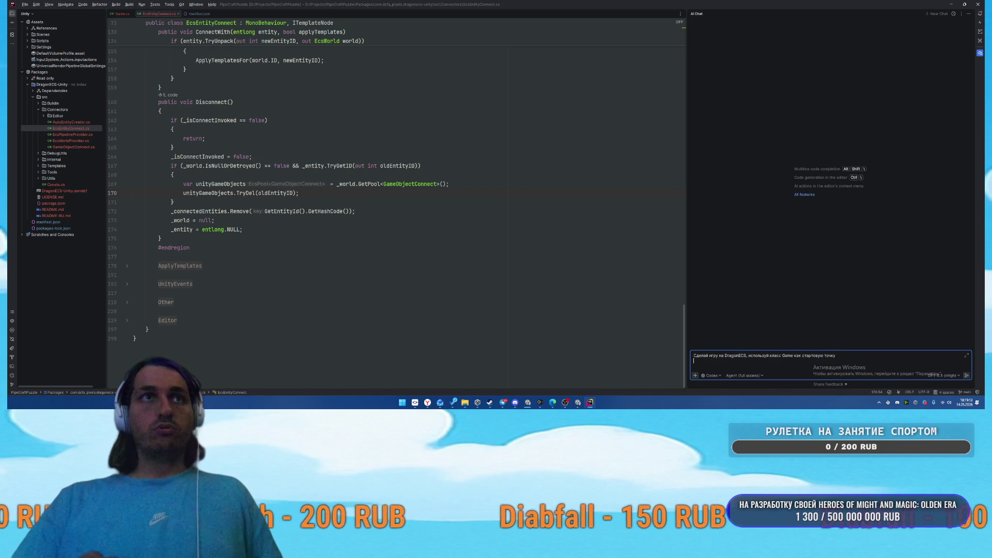
text(. )
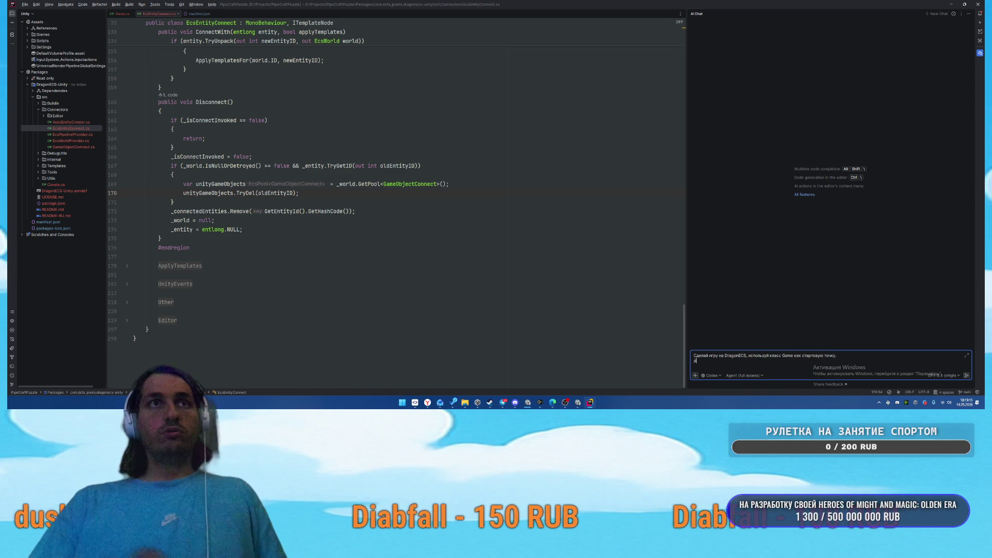
text(реализуй всё в одной сцене)
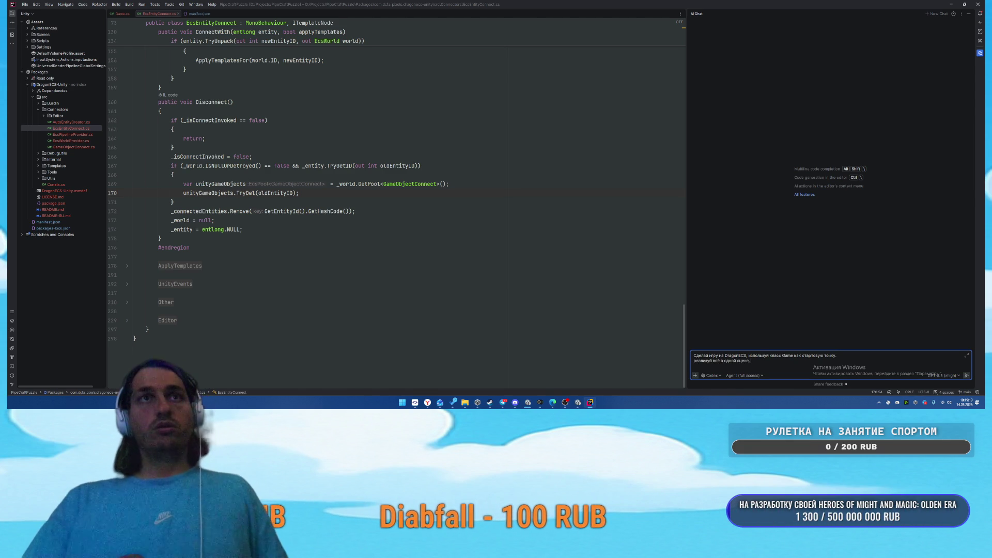
text(, создай все нужные префабы на)
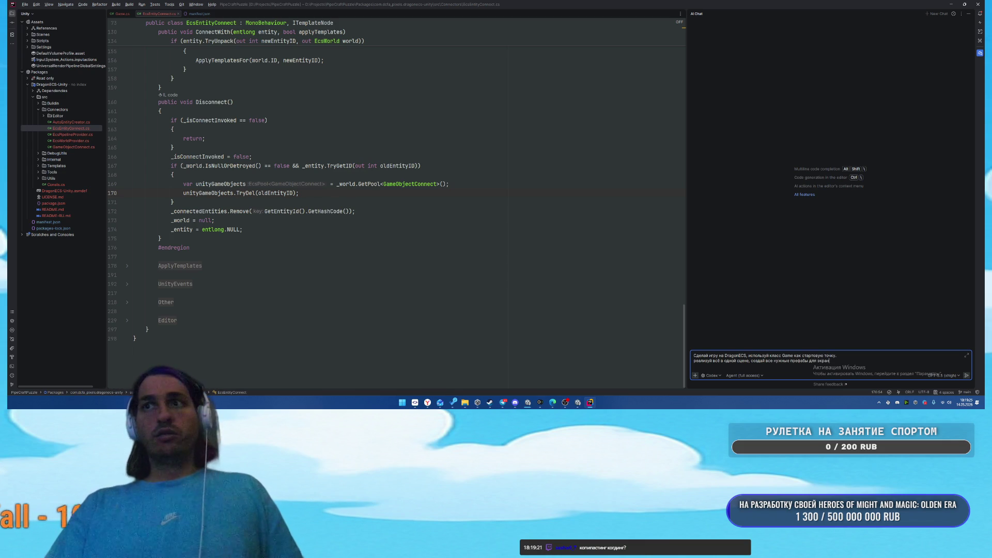
key(shift+Return)
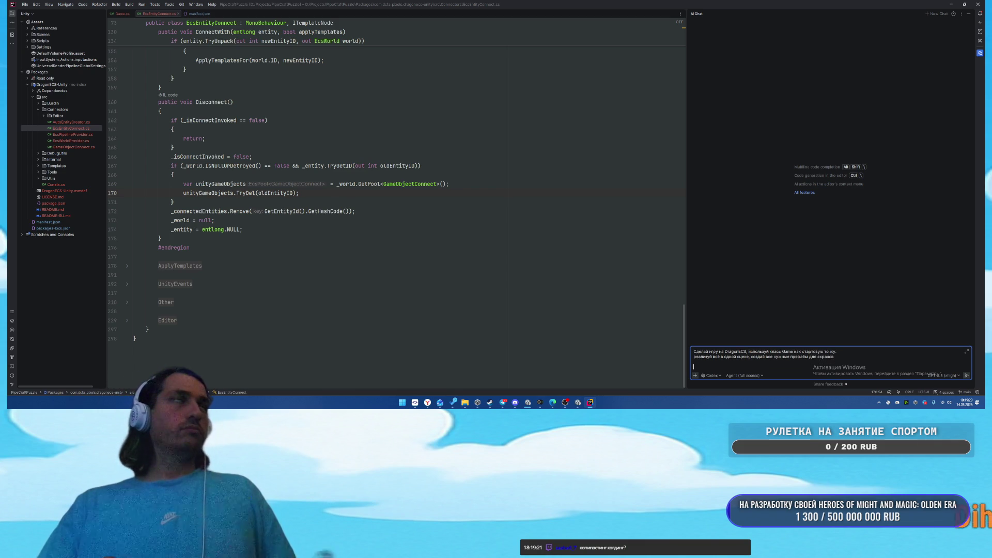
key(alt+Tab)
scroll(573, 288, up, 10)
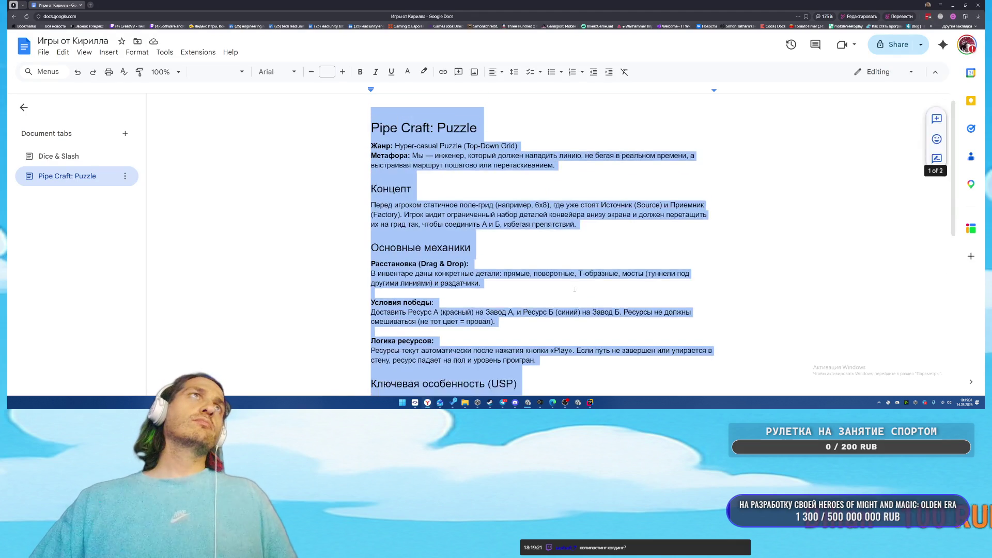
key(alt+Tab)
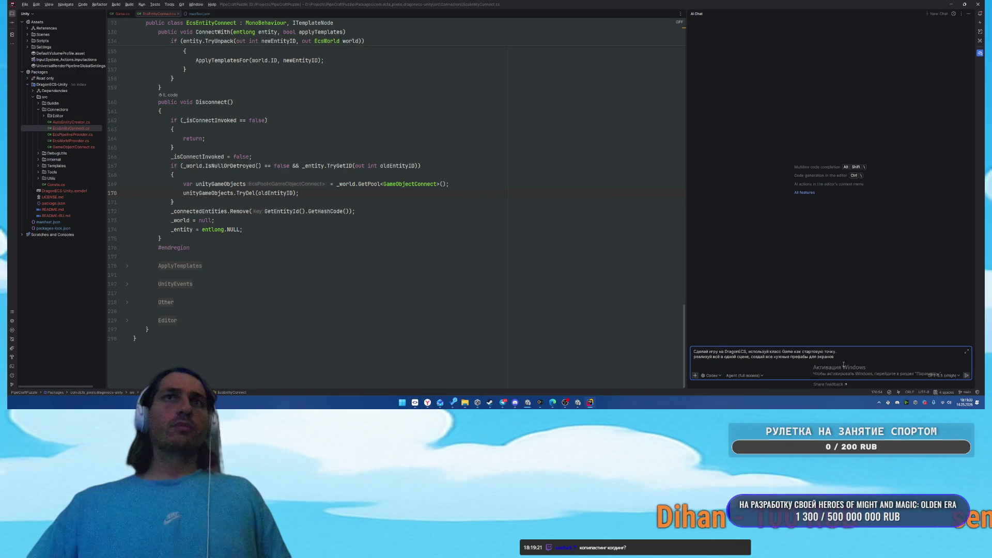
text(сде)
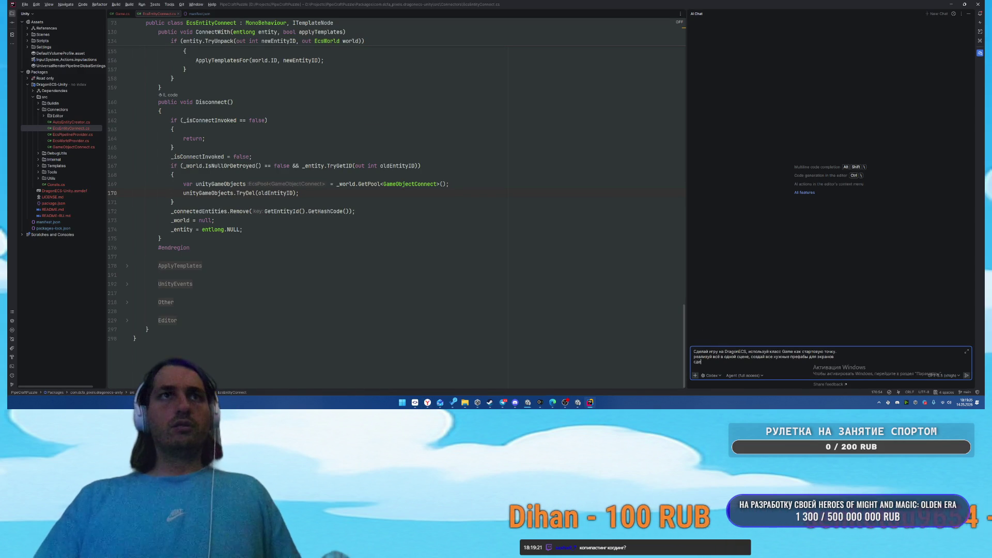
text(лай что ур)
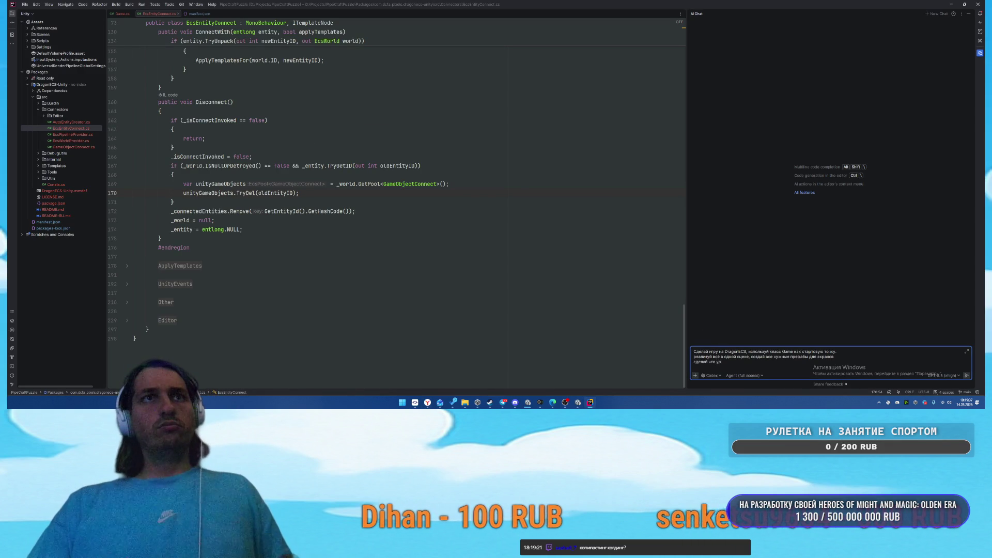
text(овни задаются ScriptableObjects,)
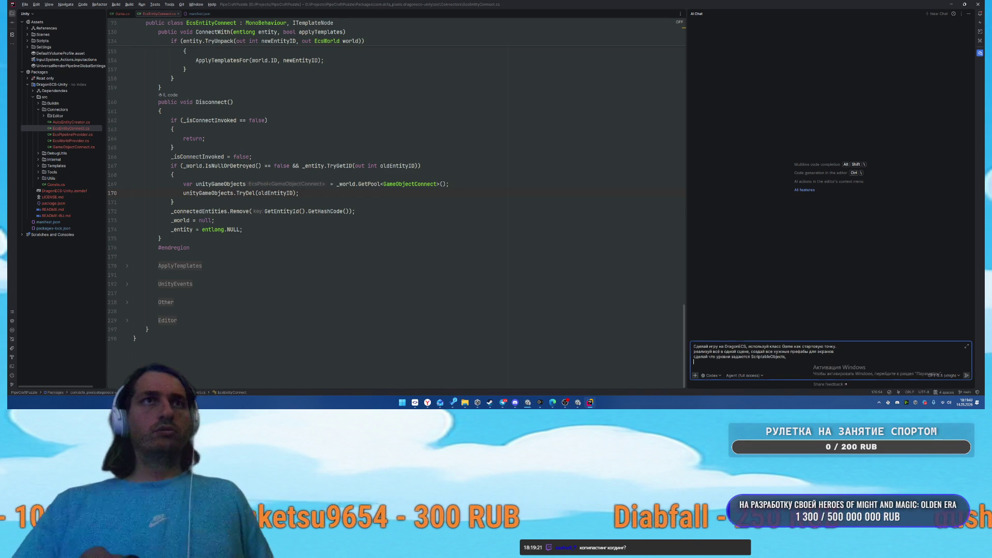
key(alt+Tab)
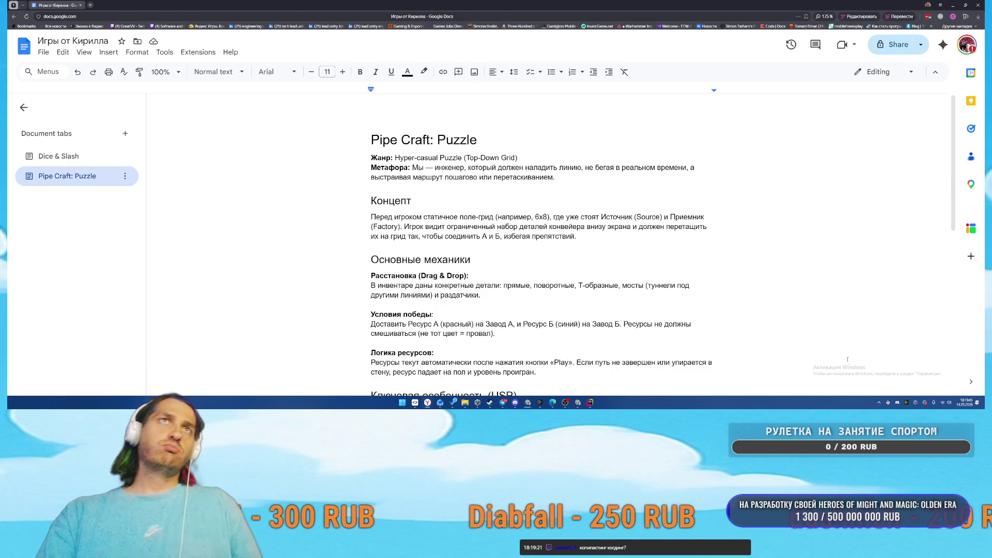
Glance over the Pipe Craft: Puzzle design tab, then switch back to Rider's AI prompt
key(alt+Tab)
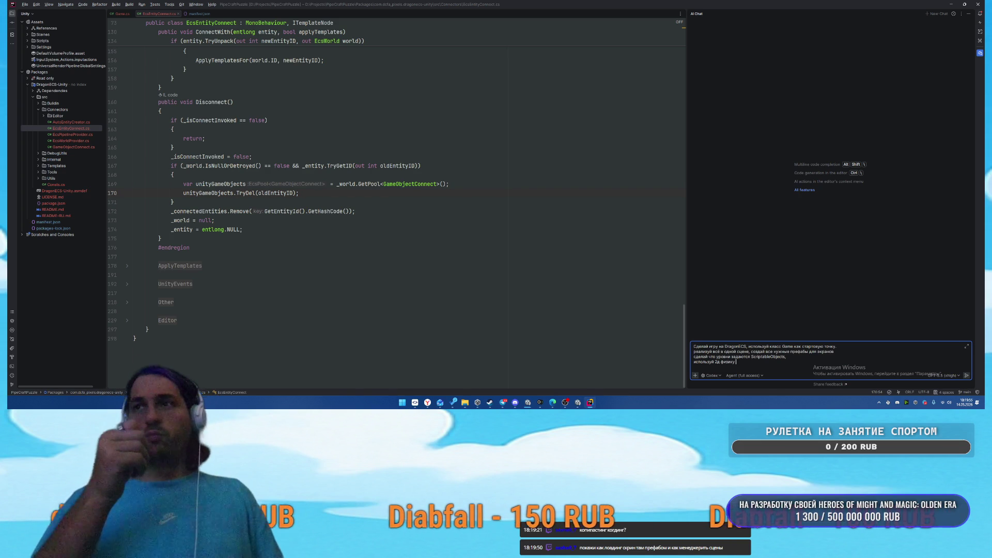
Add the line 'не используй корутины - используй async' to the AI chat prompt
text(для управления)
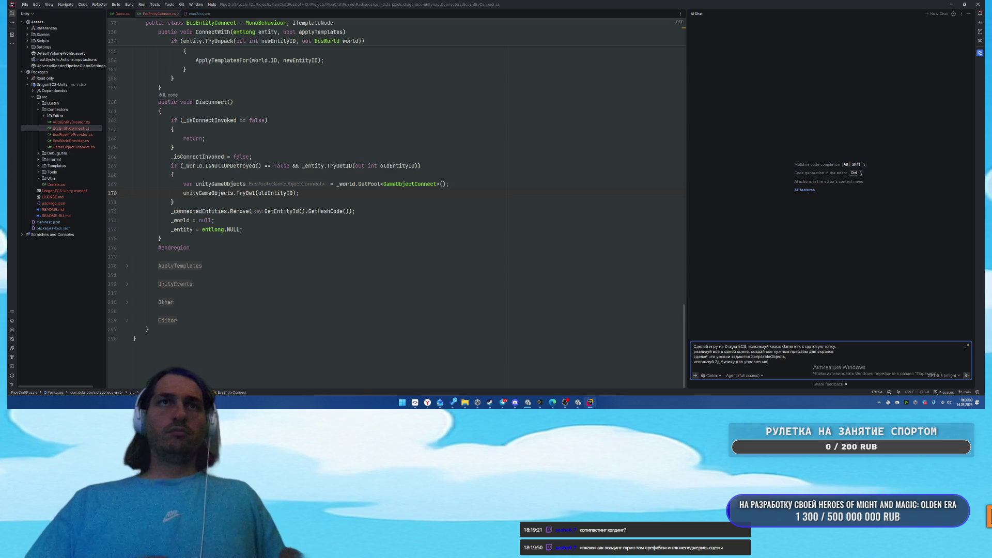
key(alt+Tab)
key(alt+Tab)
text(не)
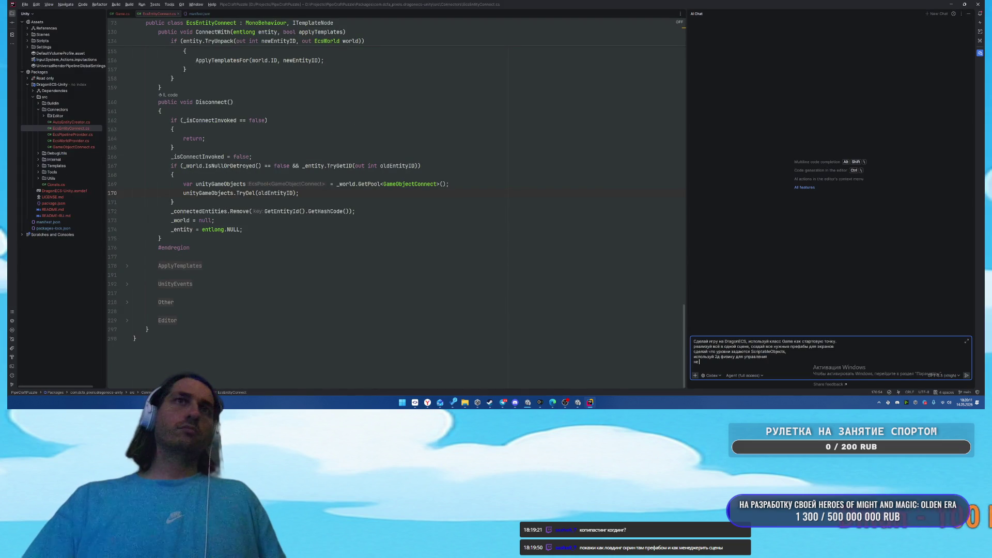
text( используй к)
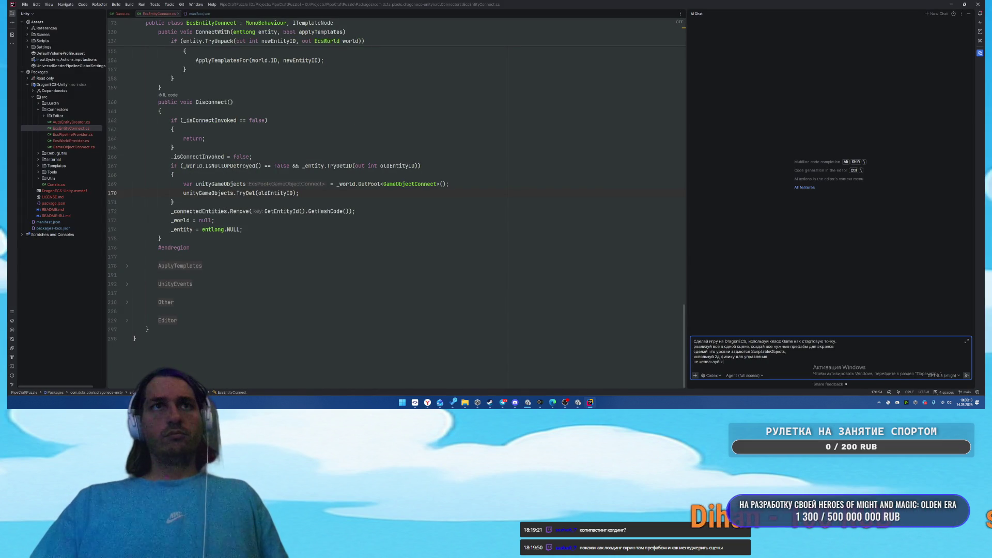
text(орутины - исполь)
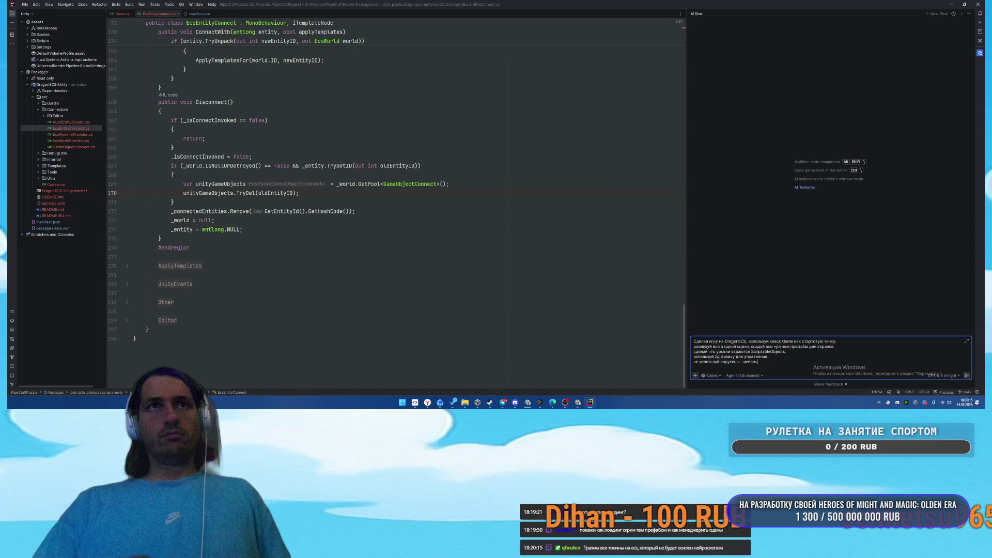
text(зуй async)
key(shift+Return)
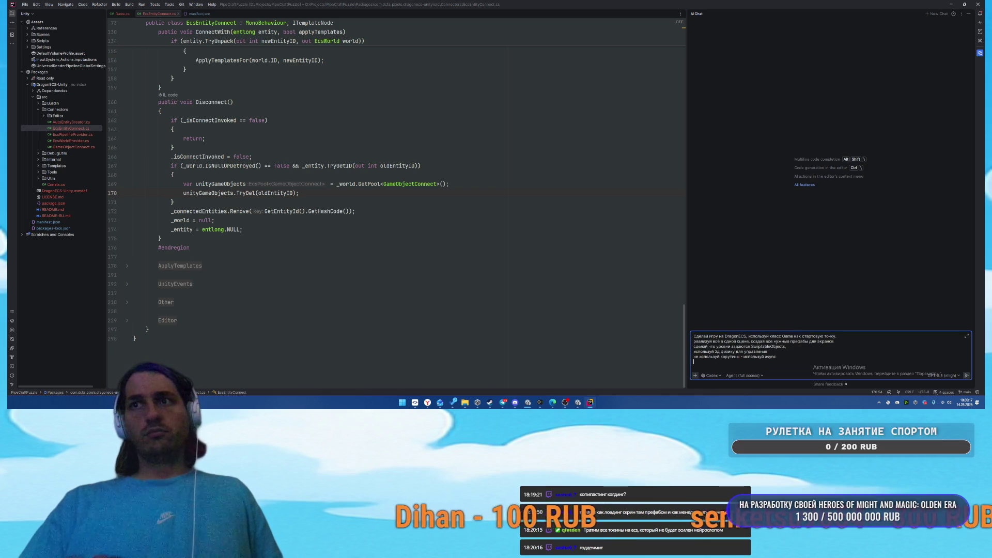
key(alt+Tab)
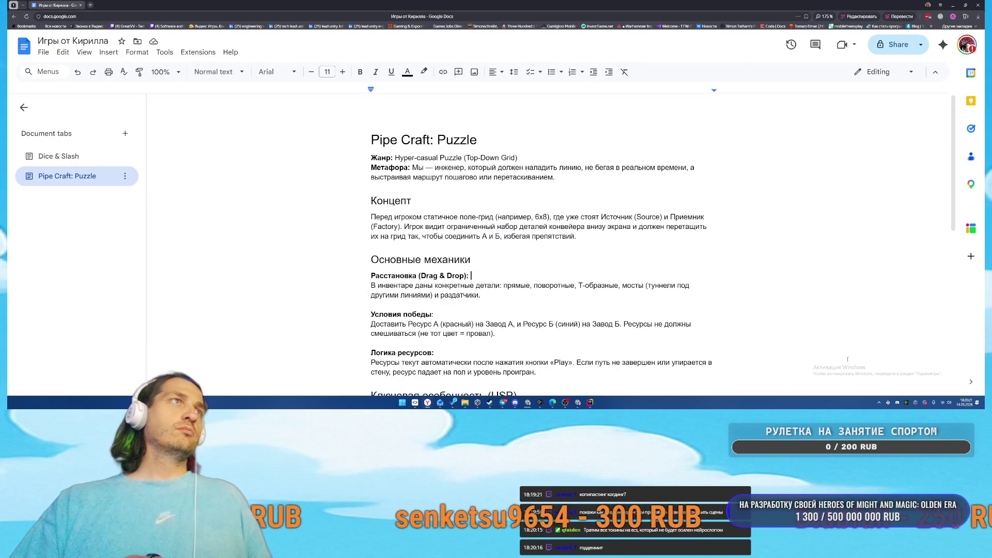
Scroll the Pipe Craft: Puzzle brief down to its Monetization and ads sections, then return to Rider
scroll(718, 261, down, 3)
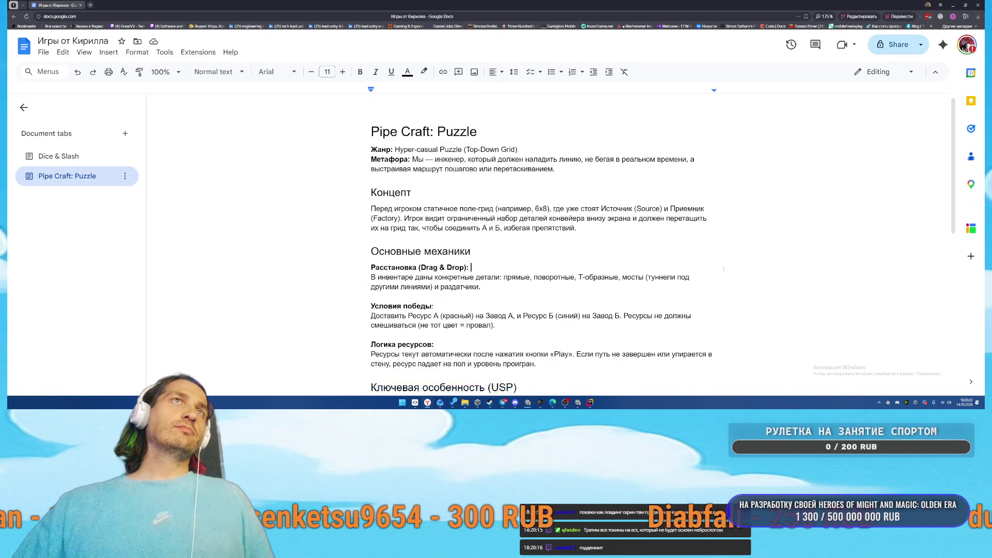
scroll(732, 265, down, 1)
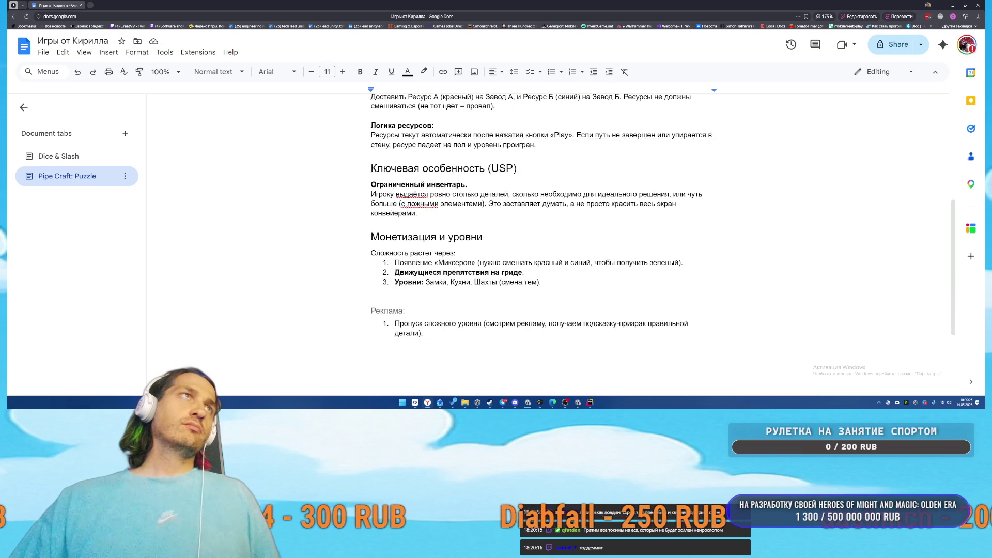
scroll(734, 266, down, 1)
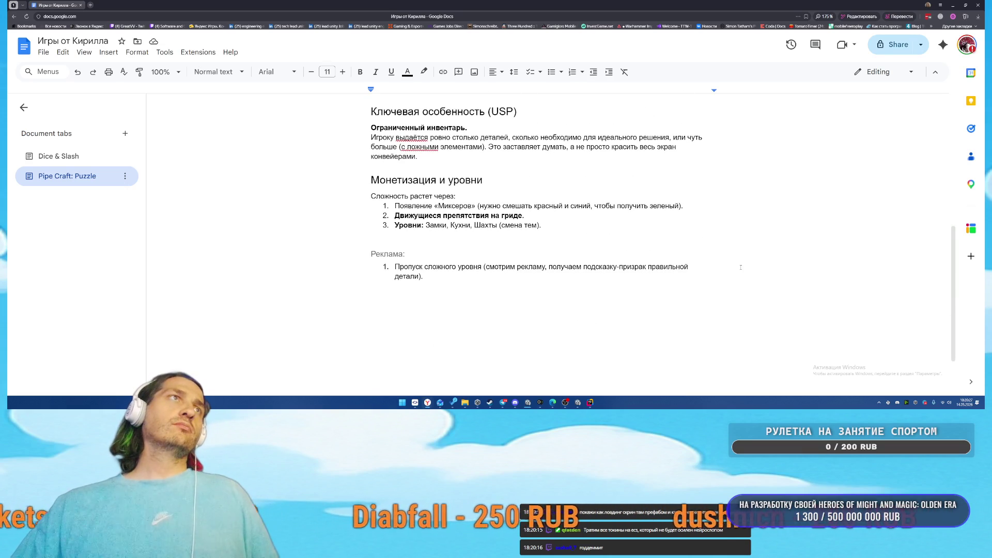
scroll(741, 267, down, 1)
key(alt+Tab)
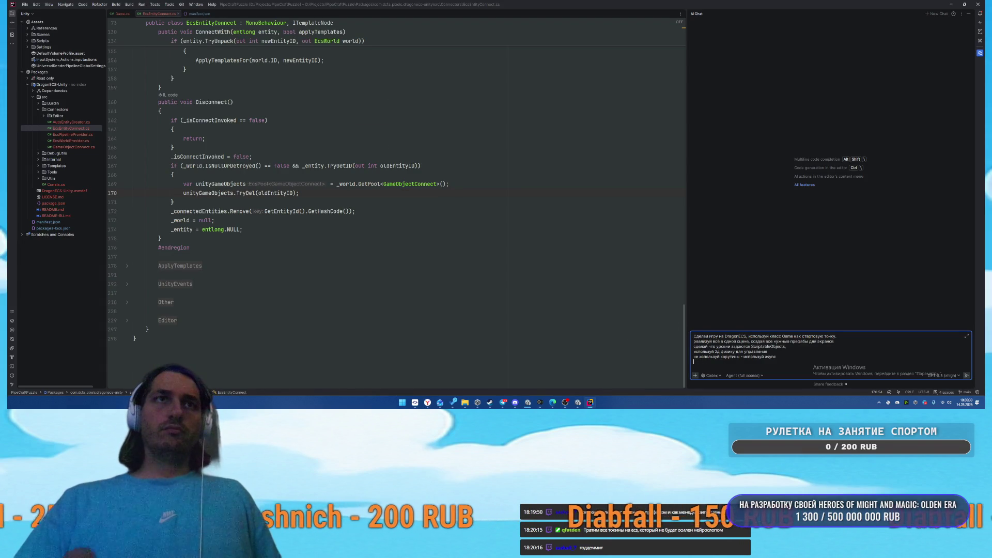
Add the AdManager stub-only line to the AI prompt and paste the Pipe Craft design brief after a blank line
text(ис)
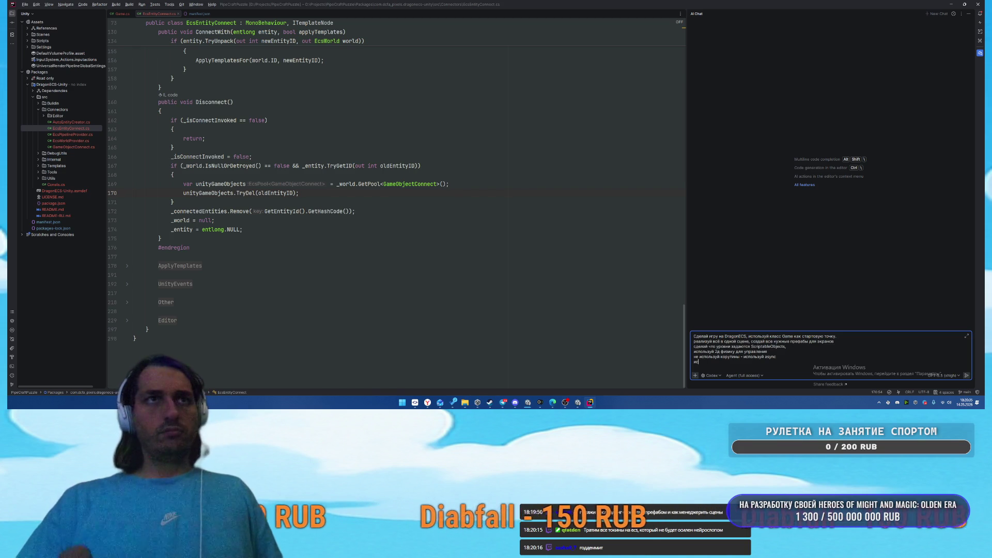
text(п)
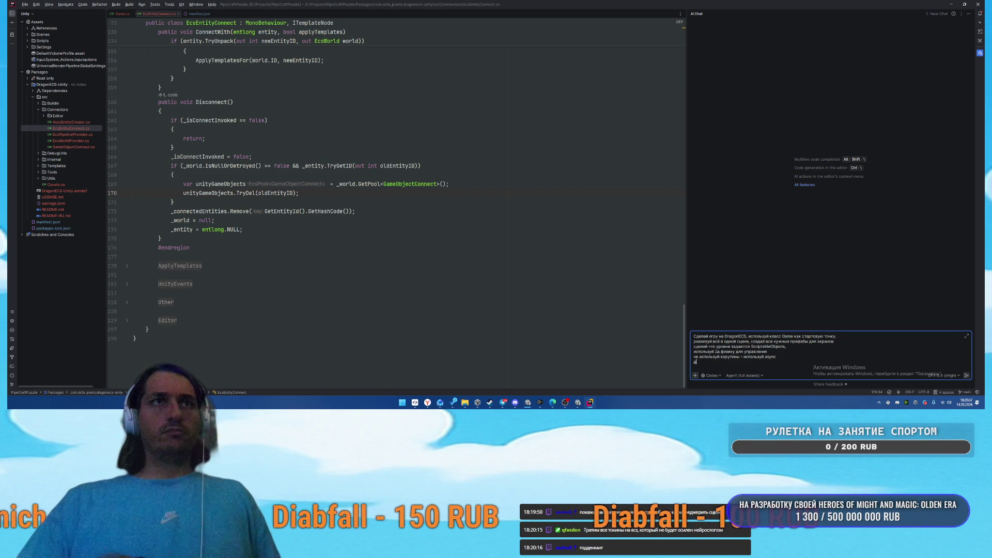
text(р)
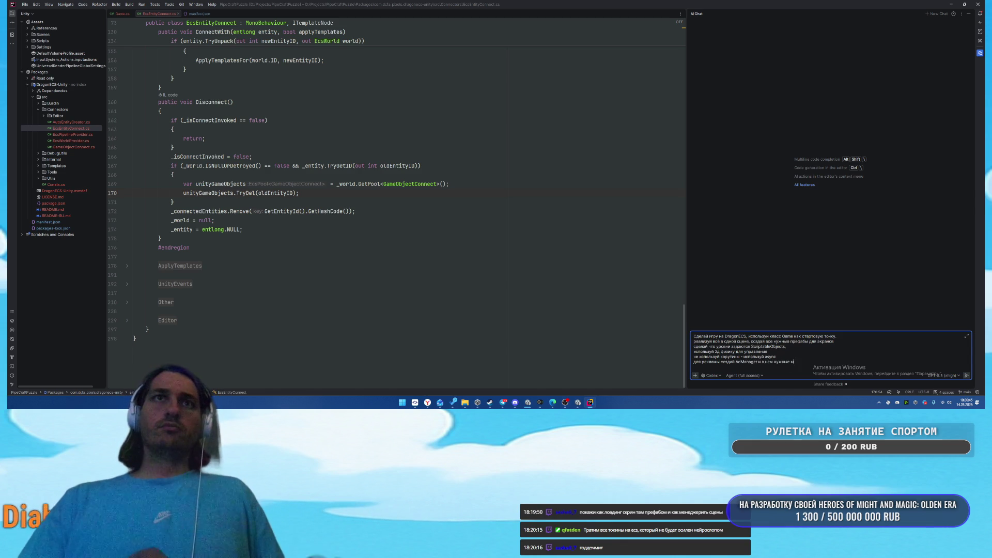
text(, но не создавай и)
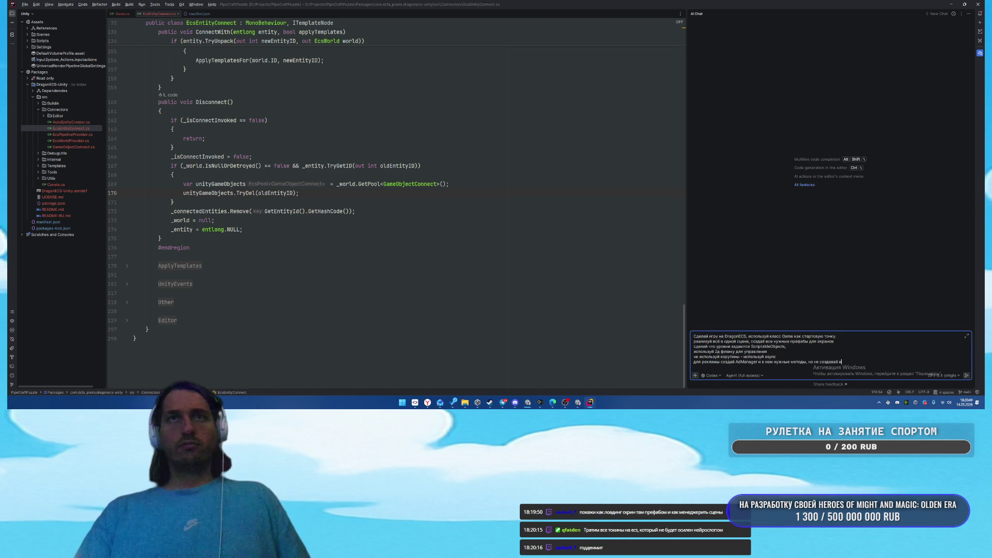
text(зл)
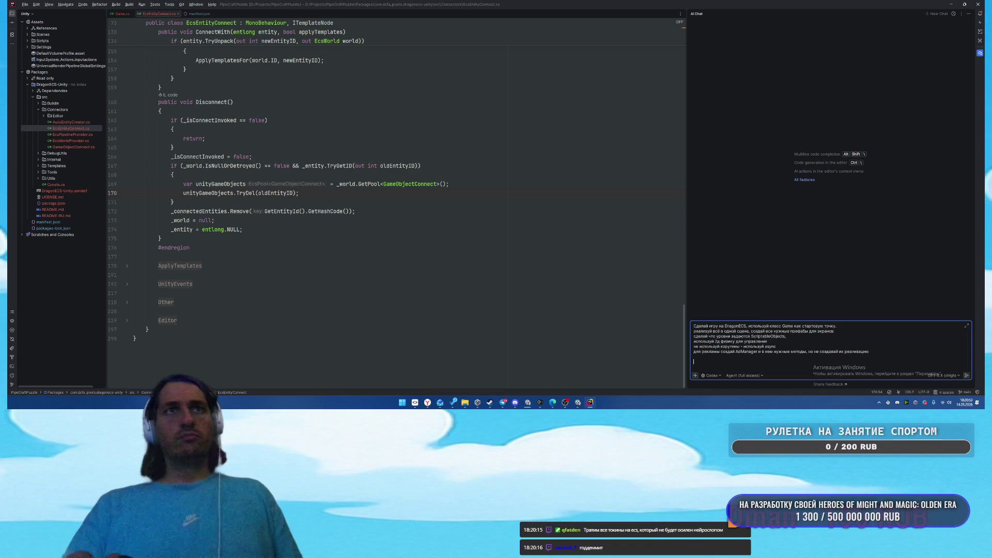
key(ctrl+v)
scroll(276, 194, up, 3)
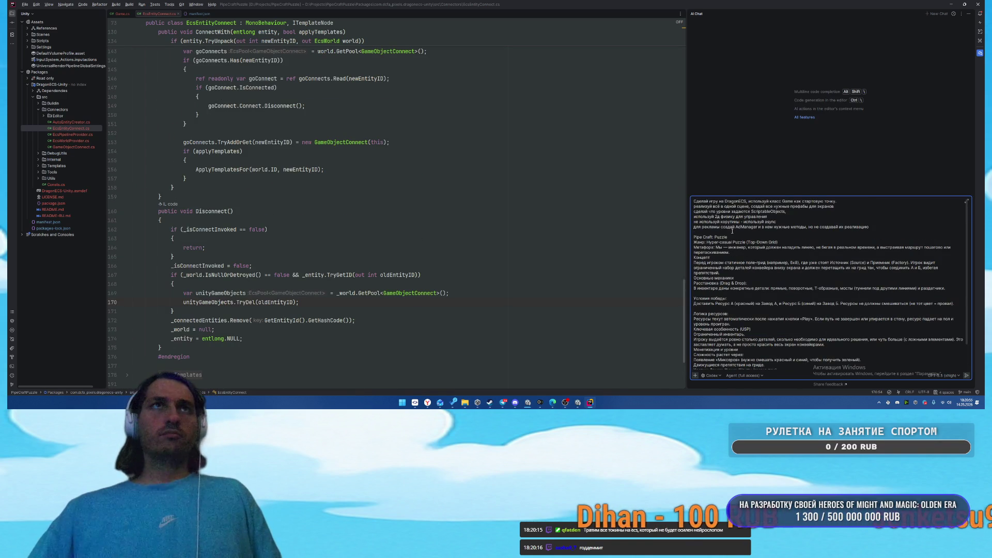
click(731, 232)
key(Return)
text(Описание игры:)
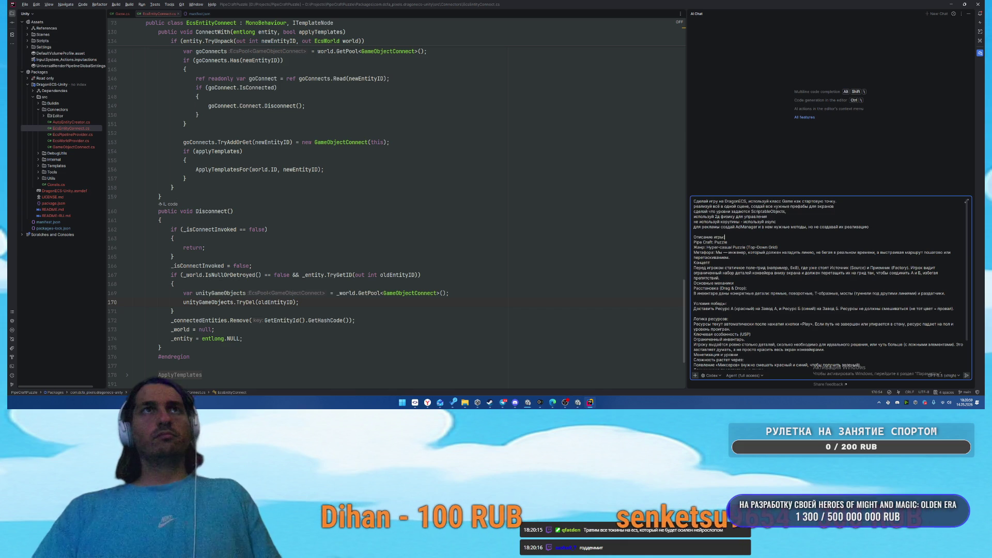
Submit the Pipe Craft request to the Codex agent, then bring up Task Manager while it works
key(Return)
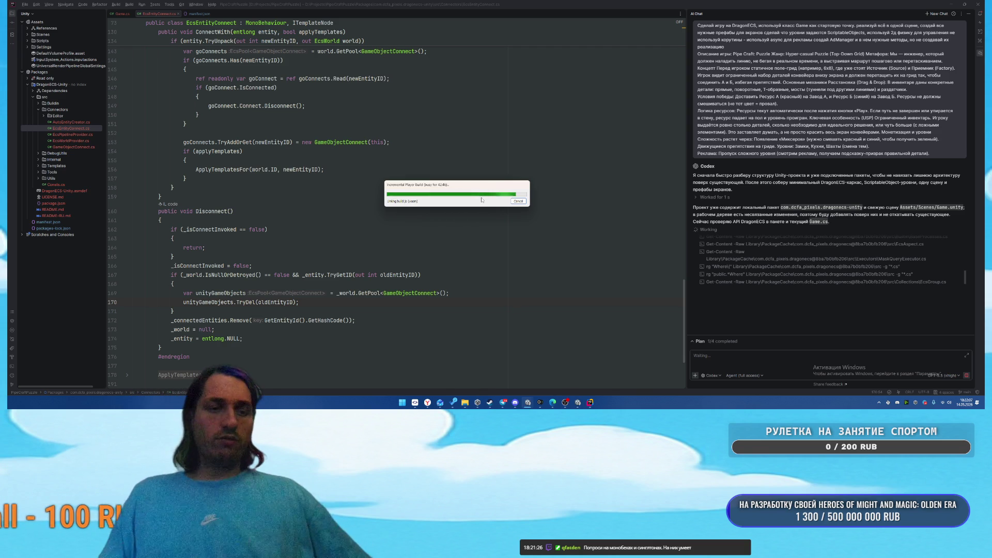
key(ctrl+shift+Escape)
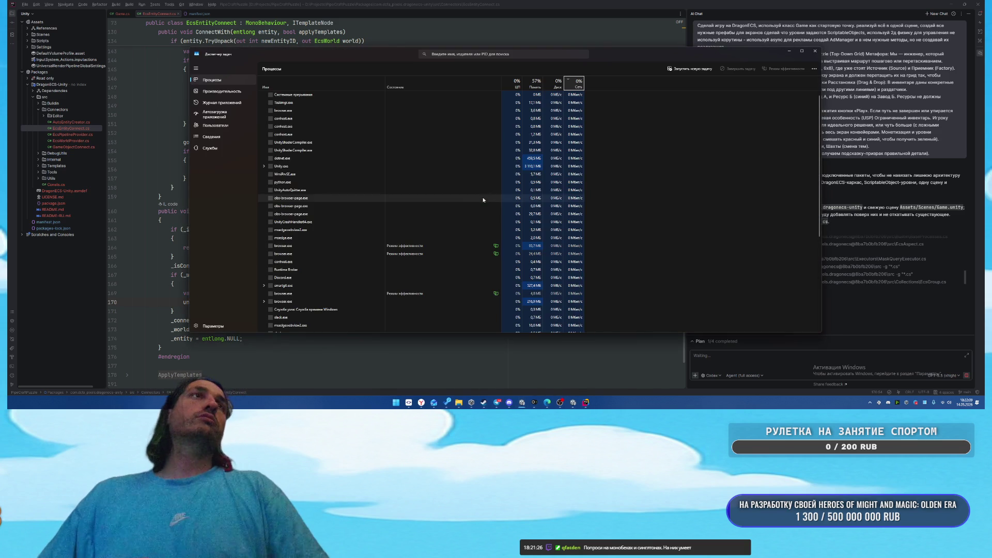
Show the Memory performance graph with Task Manager moved left and narrowed
click(224, 94)
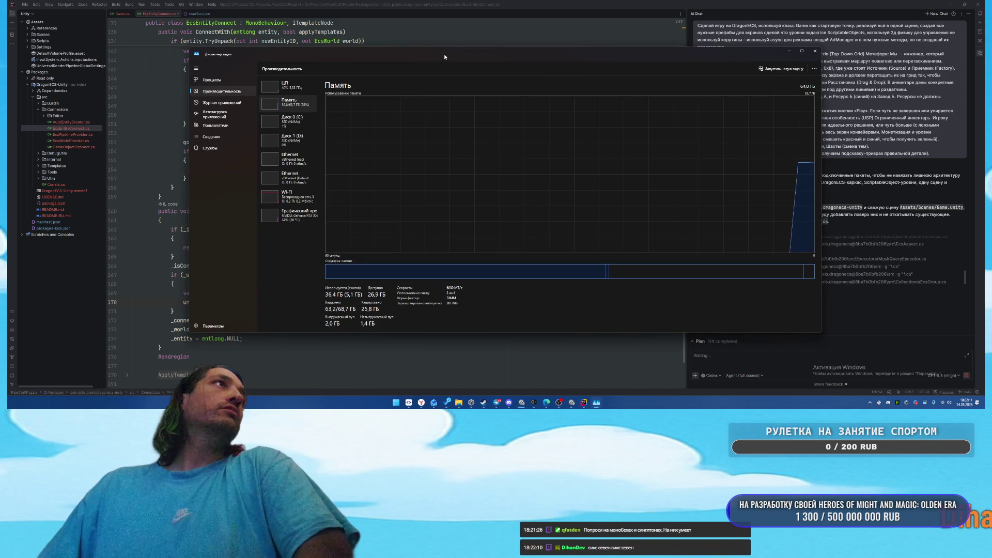
drag(447, 48, 306, 49)
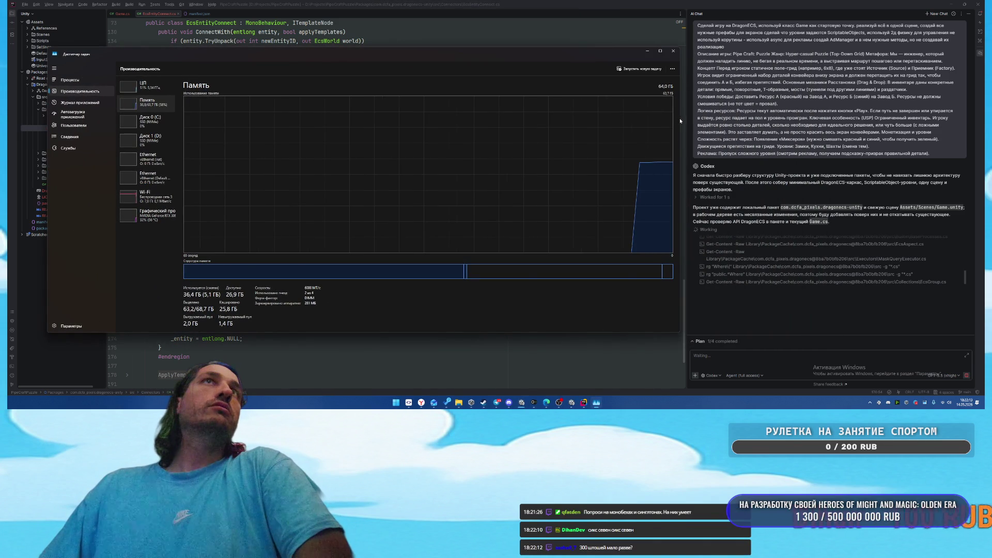
mouse_move(681, 119)
mouse_down()
mouse_move(343, 118)
mouse_move(392, 119)
mouse_up()
Bring the WebGL build progress window forward, shift it up and right, and keep it in front
mouse_move(533, 394)
click(551, 377)
mouse_move(451, 184)
mouse_down()
mouse_move(547, 159)
mouse_move(537, 131)
mouse_up()
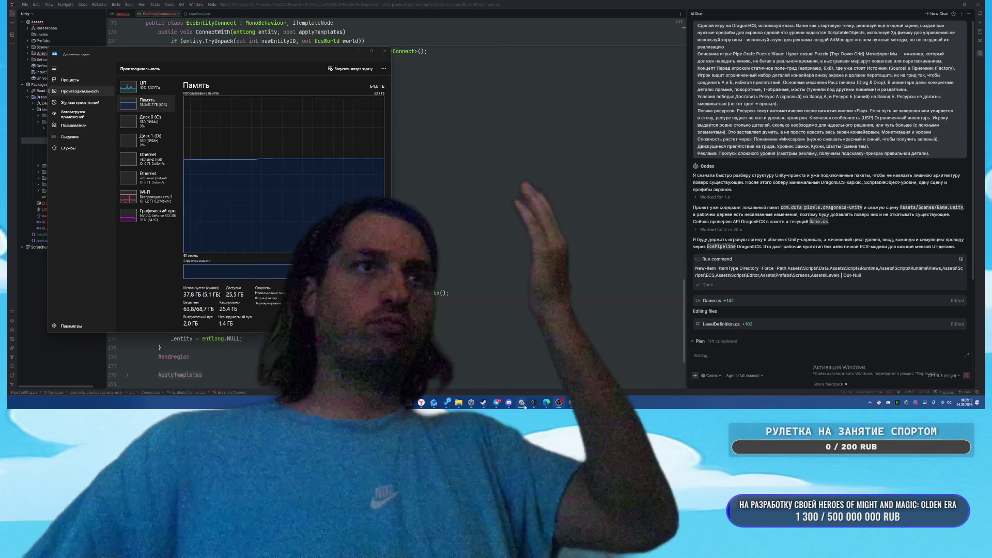
mouse_move(521, 402)
click(537, 379)
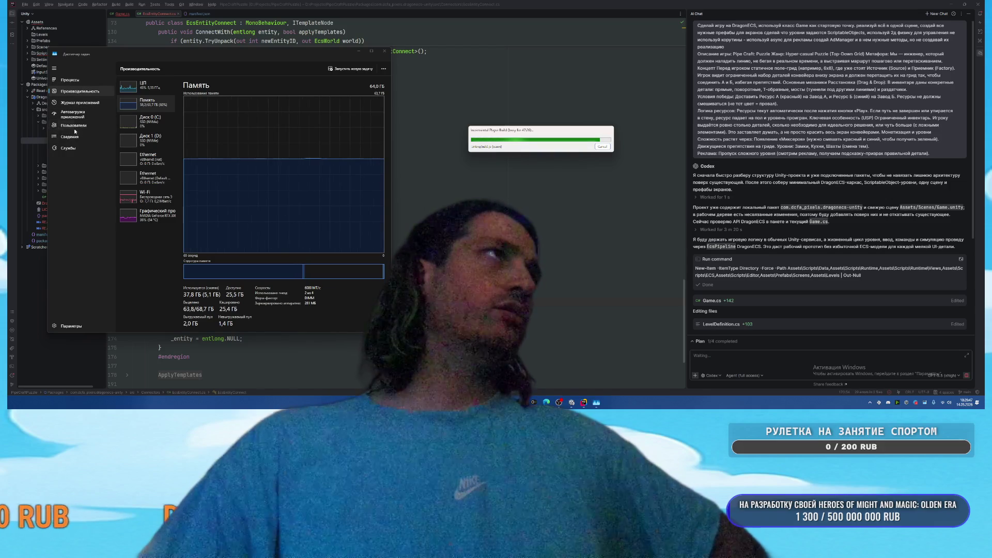
click(79, 82)
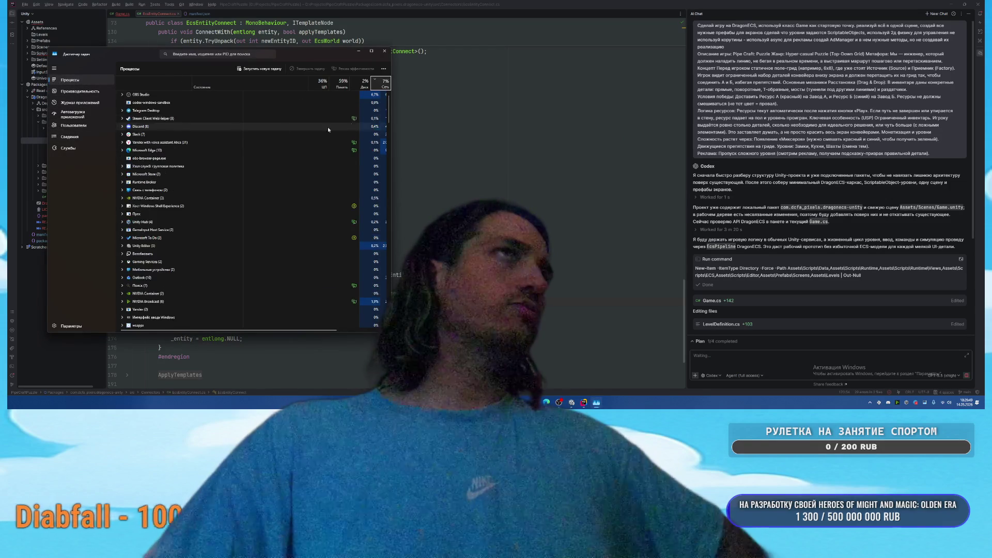
Sort the Details list by working-set memory with a narrower Package name column, then show the Memory graph
click(342, 83)
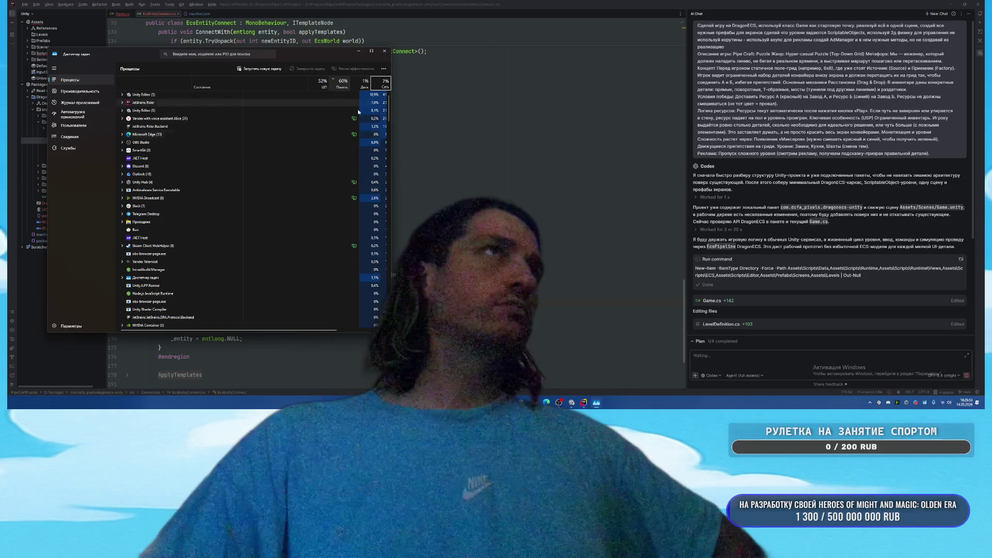
drag(291, 328, 336, 329)
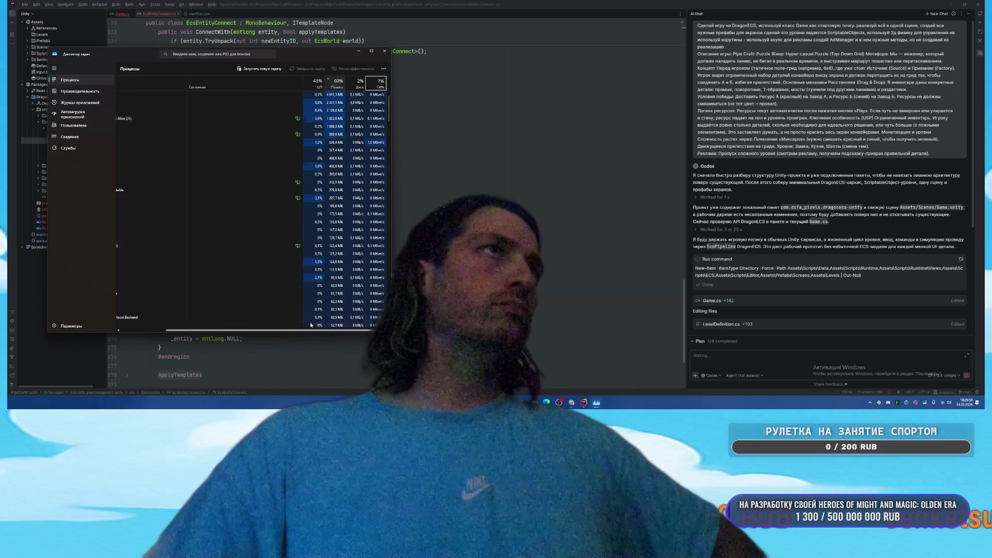
click(69, 136)
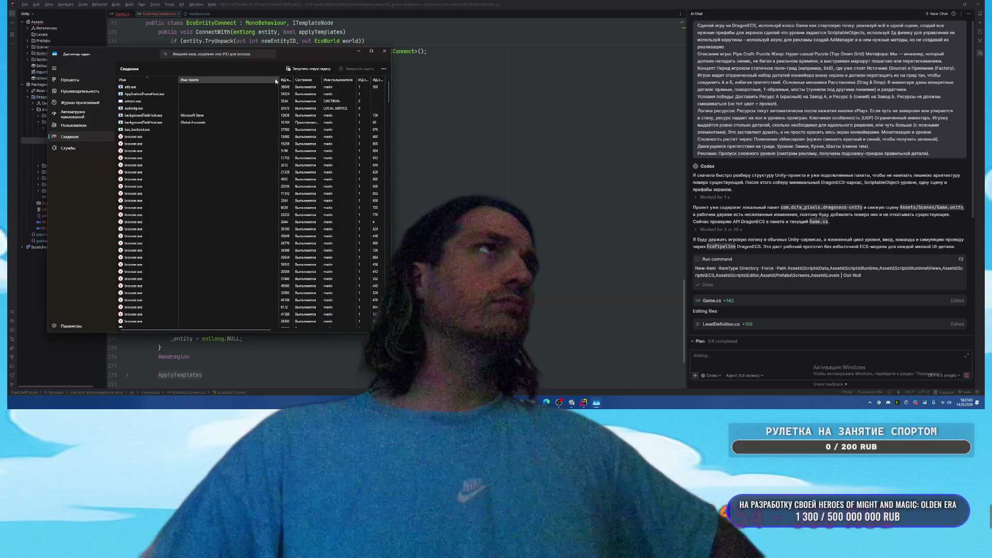
drag(279, 79, 204, 78)
click(332, 80)
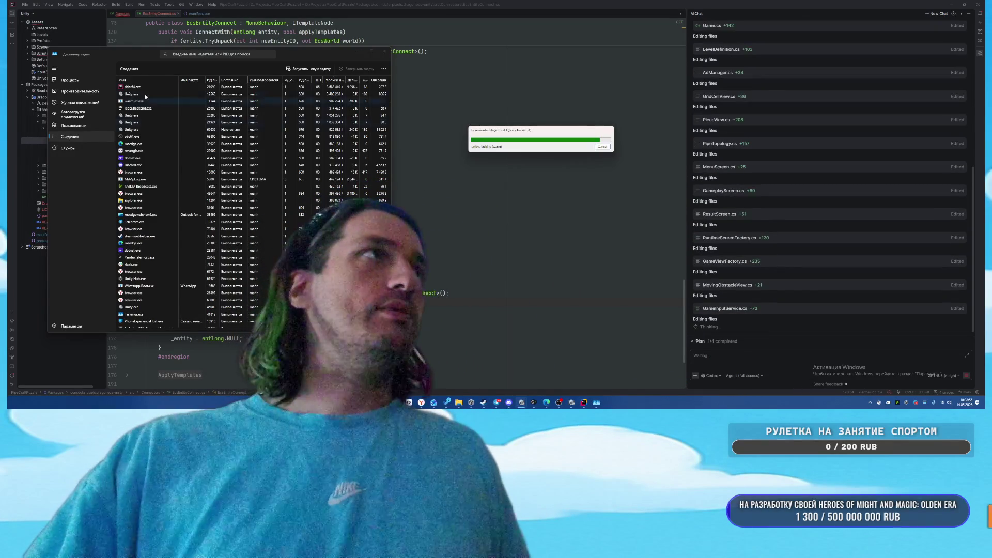
click(80, 91)
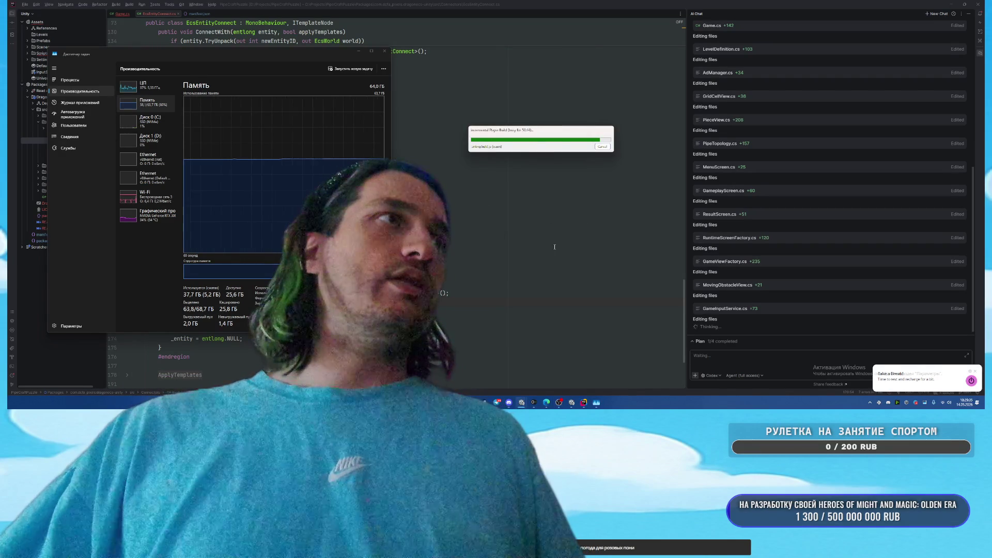
Show the widened Details list sorted by CPU with wasm-ld.exe selected, then minimize Task Manager
mouse_move(456, 403)
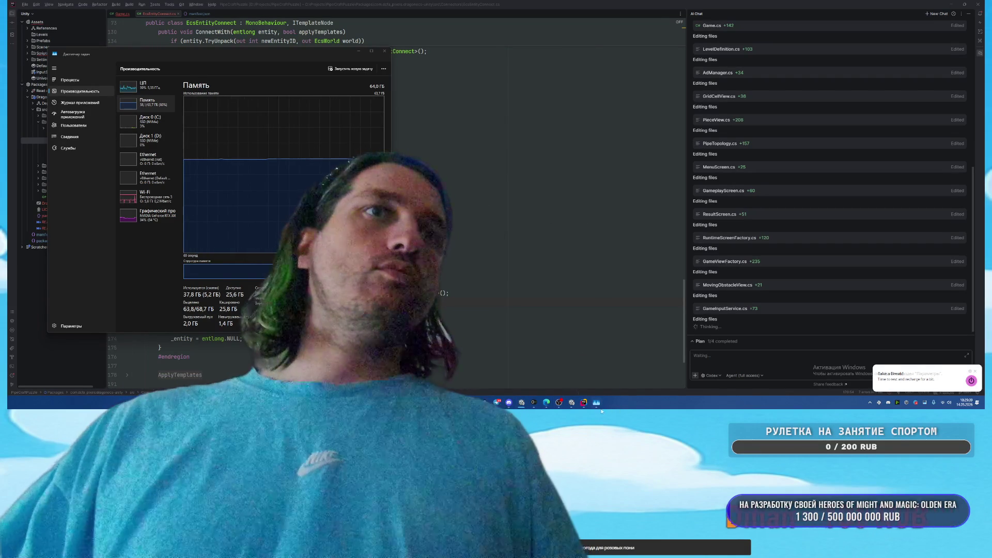
click(70, 137)
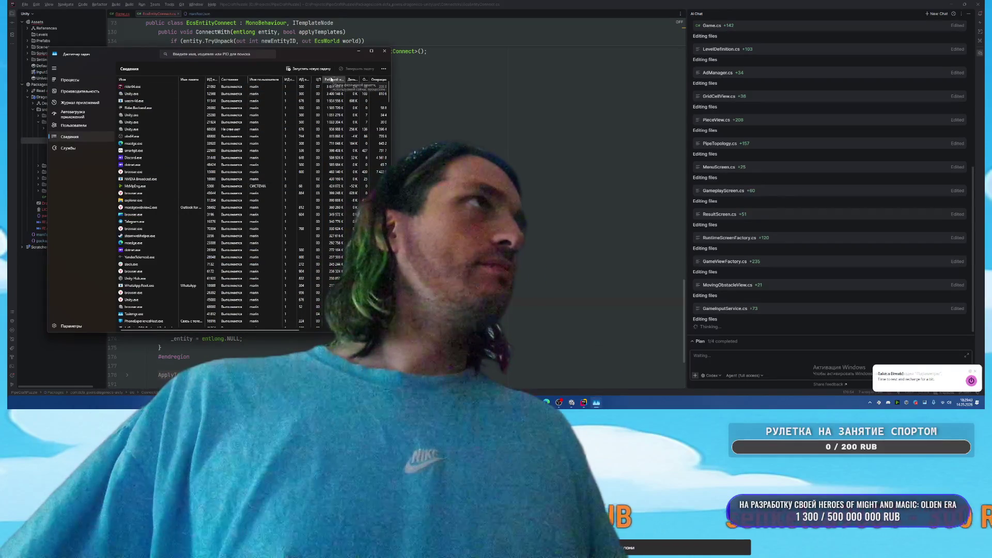
click(364, 101)
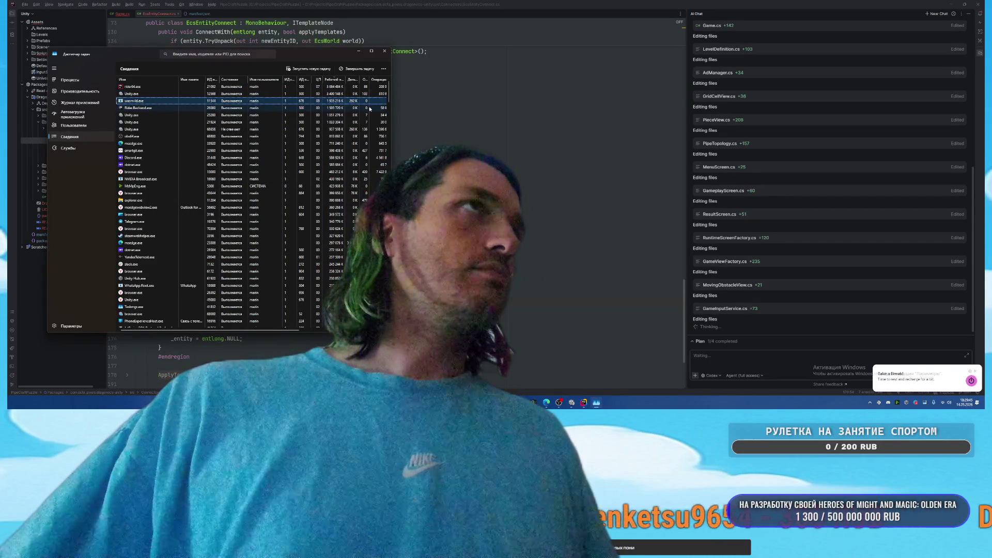
drag(391, 105, 575, 106)
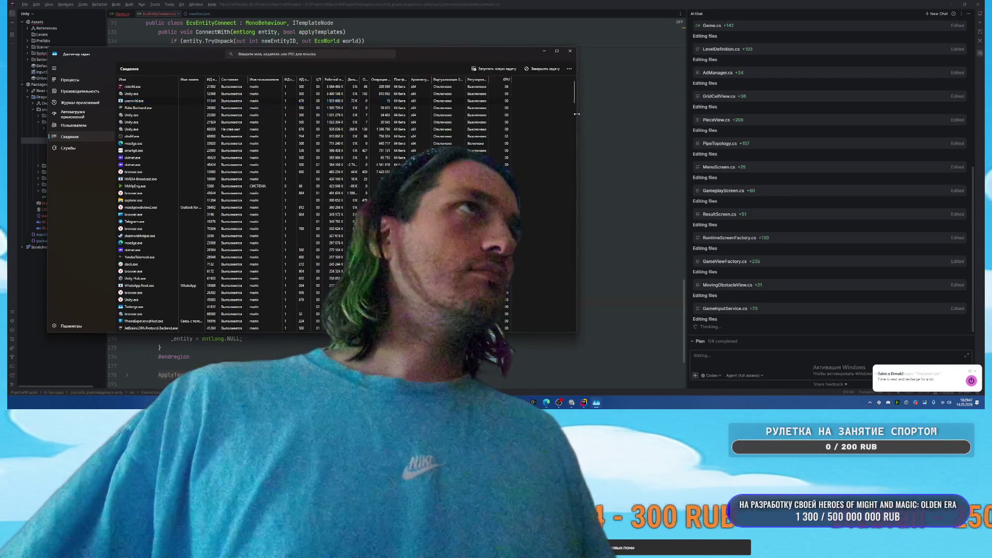
click(321, 80)
drag(324, 81, 387, 82)
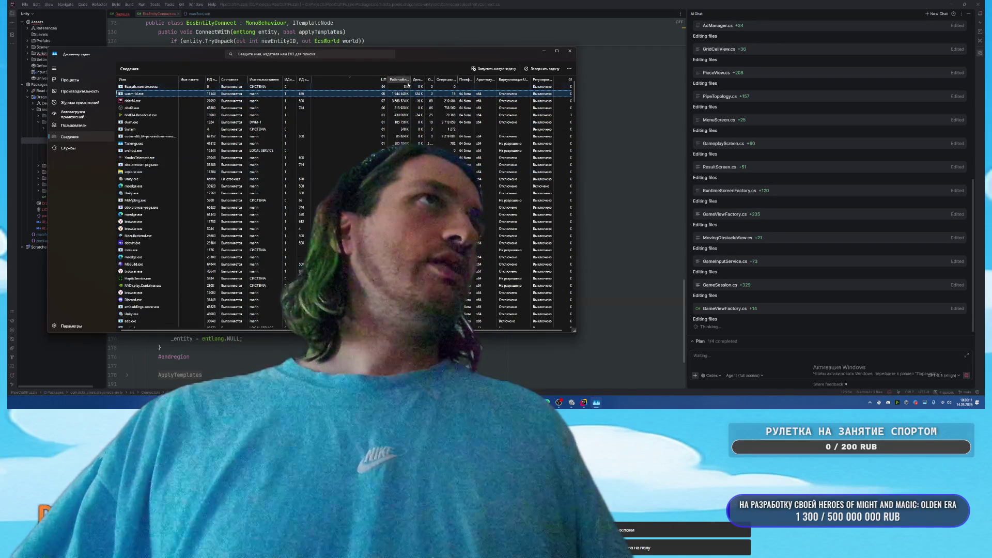
mouse_move(533, 402)
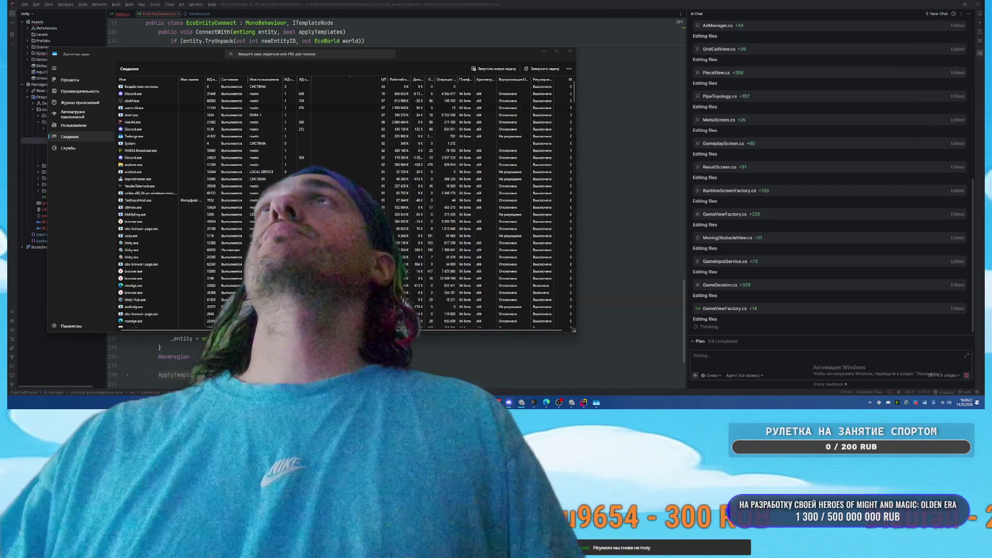
key(super+Down)
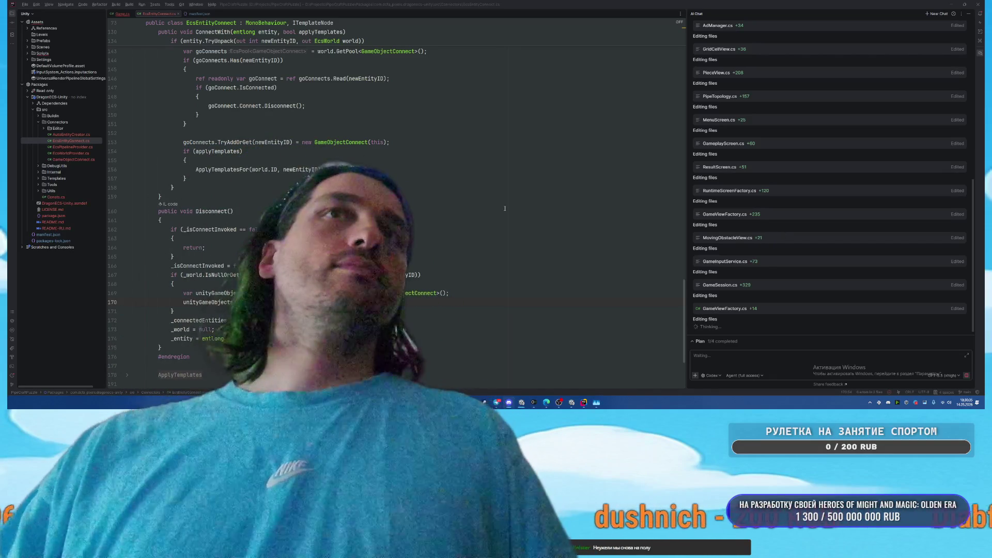
Bring the Google Docs window with the Pipe Craft: Puzzle design document in front of Rider
click(450, 376)
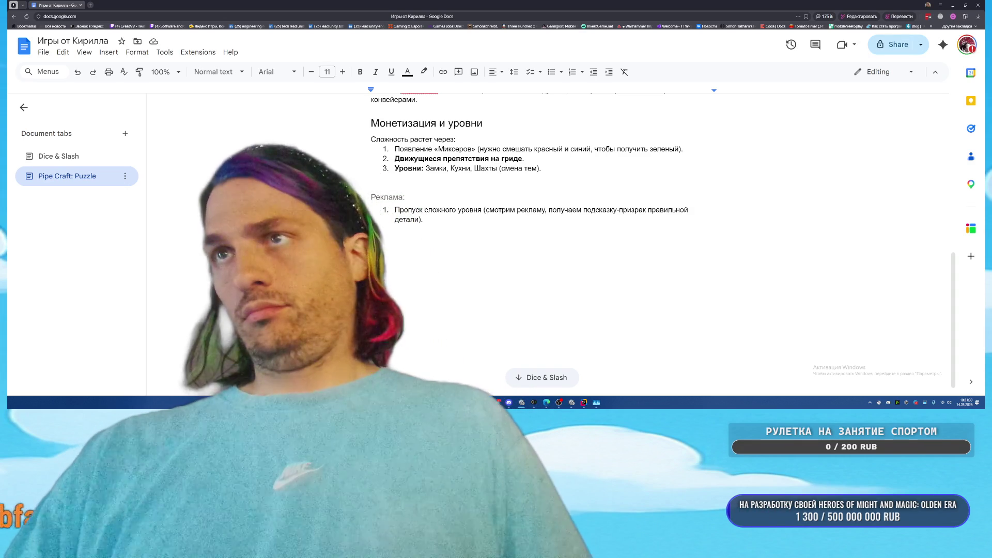
Scroll to the top of the Pipe Craft: Puzzle tab, then switch to the Unity editor
scroll(516, 270, up, 10)
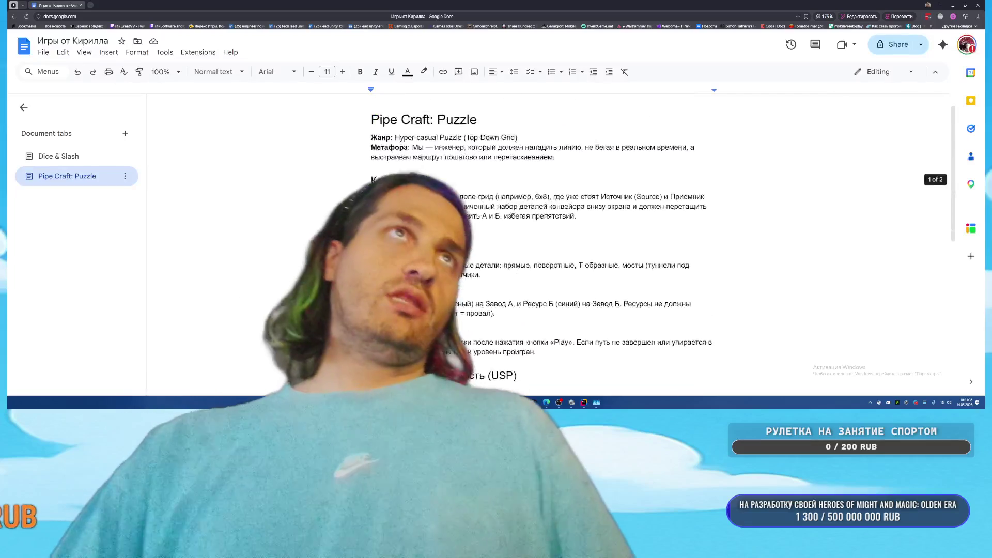
click(516, 270)
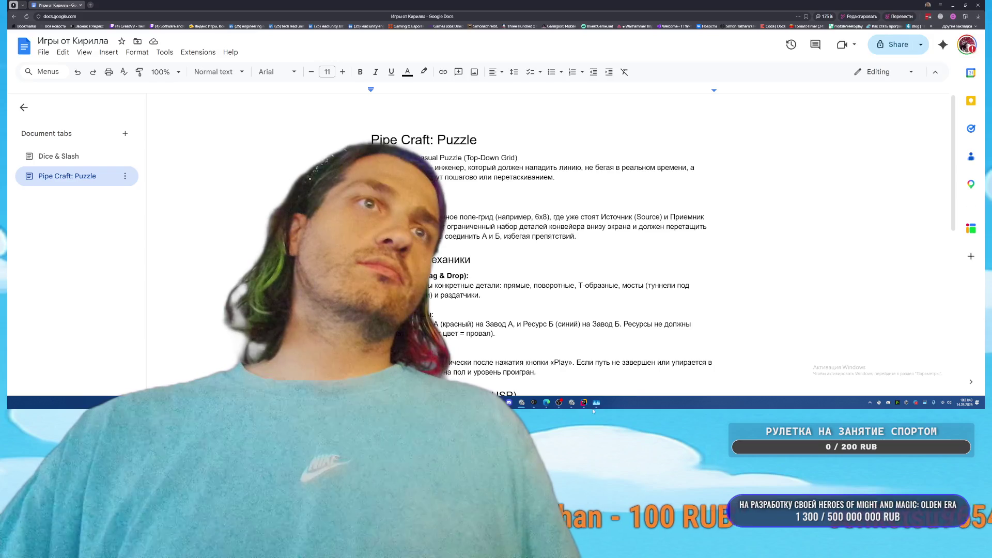
mouse_move(590, 409)
click(590, 375)
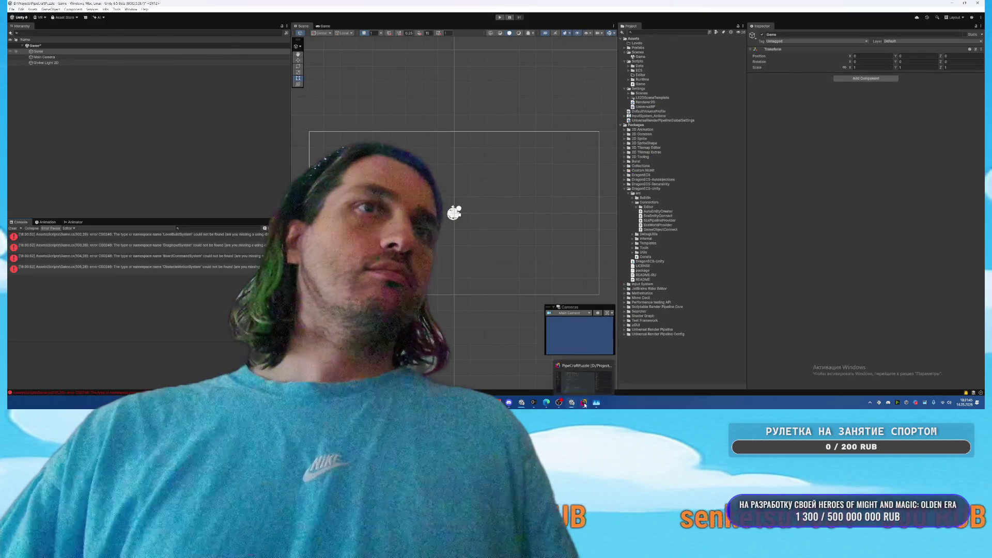
Check the build progress in Rider, move its dialog aside, then bring up the other Unity project
click(584, 380)
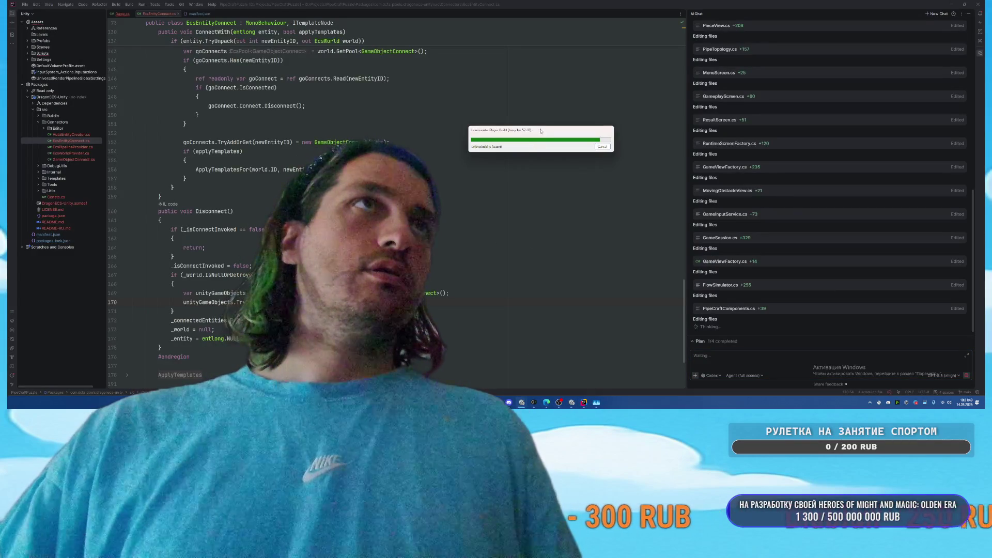
drag(542, 131, 499, 139)
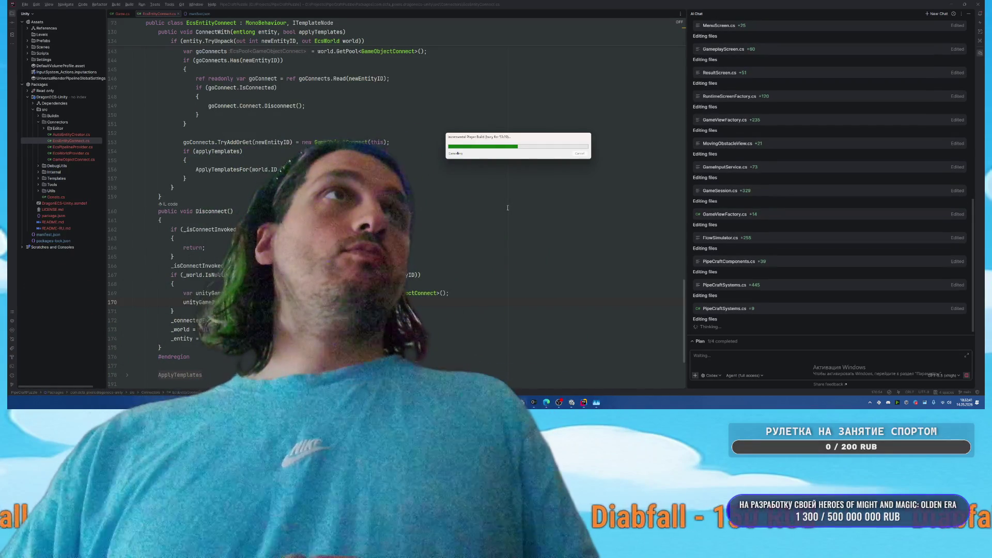
mouse_move(572, 407)
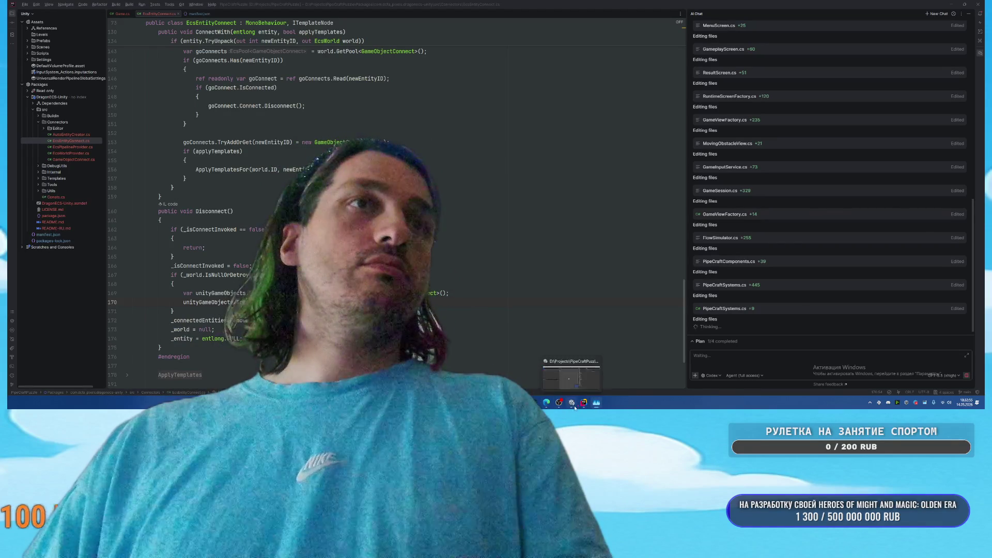
click(521, 375)
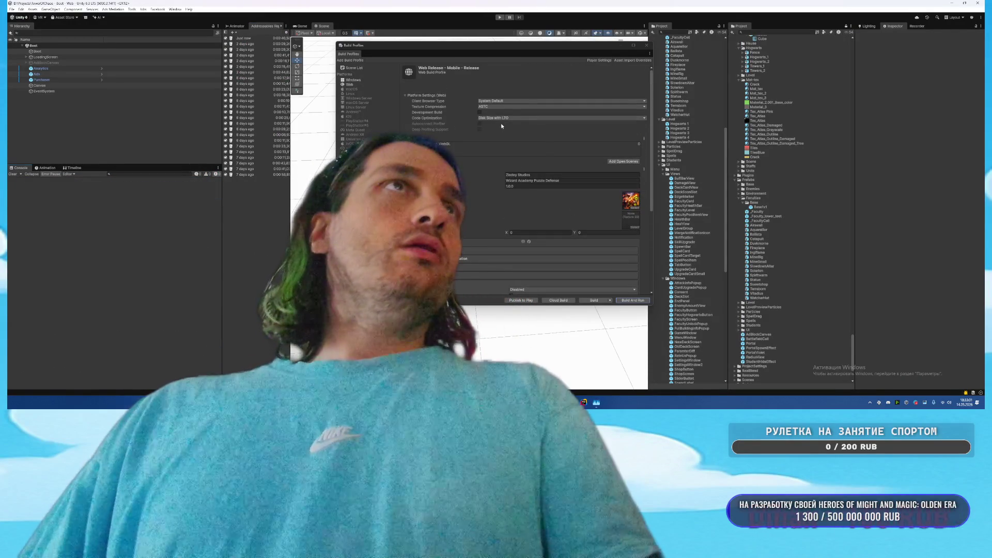
Look over the Code Optimization and stack trace logging options without changing them
click(504, 118)
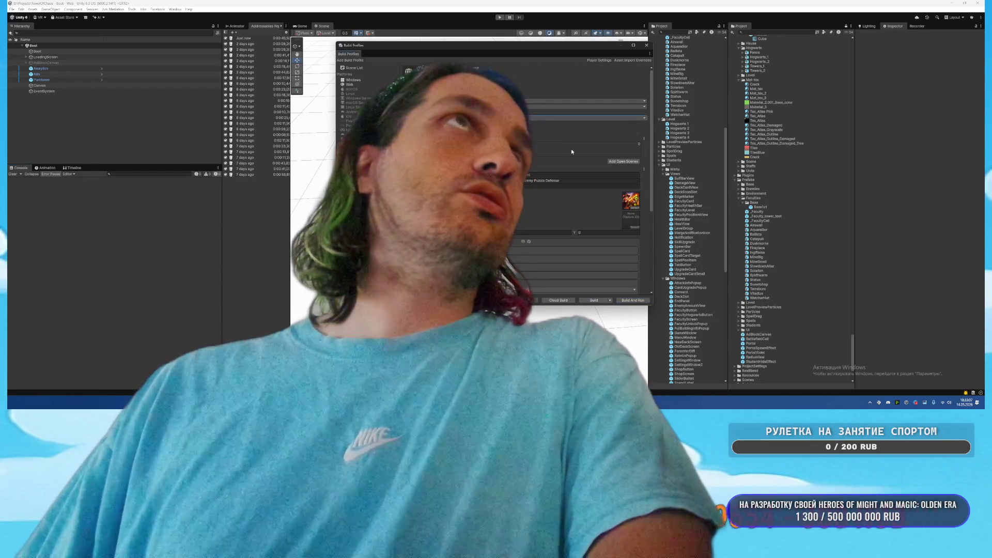
scroll(566, 162, down, 5)
click(532, 207)
click(532, 226)
scroll(532, 227, up, 5)
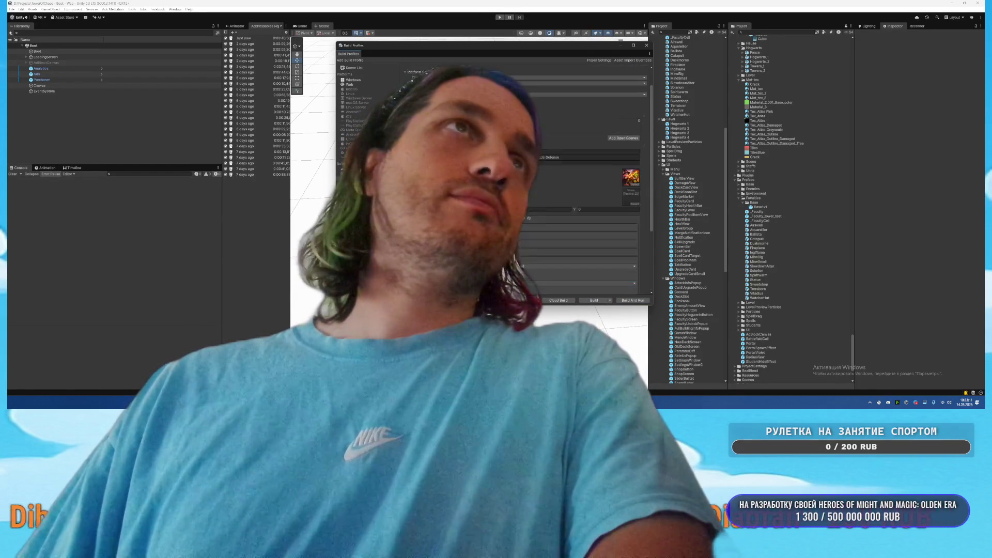
scroll(511, 256, down, 5)
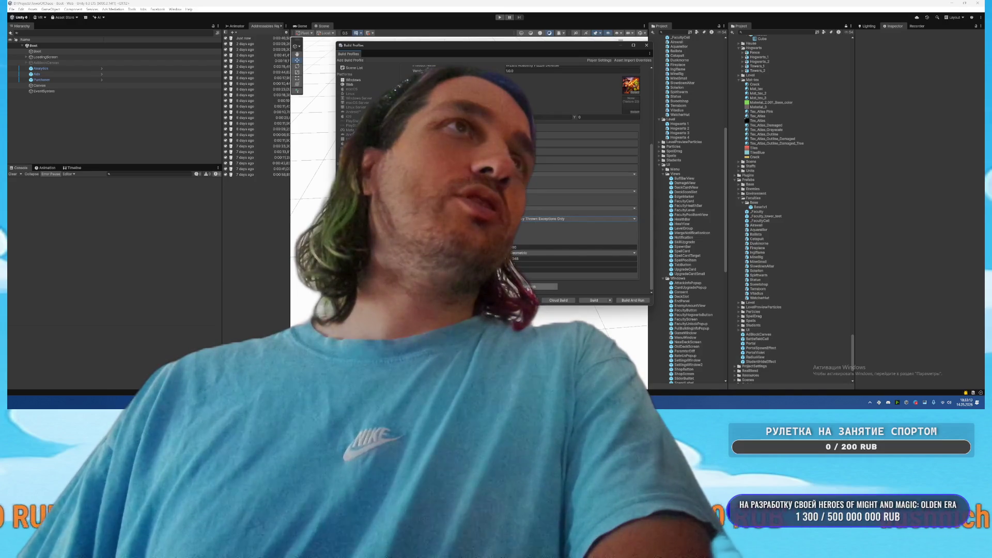
click(602, 245)
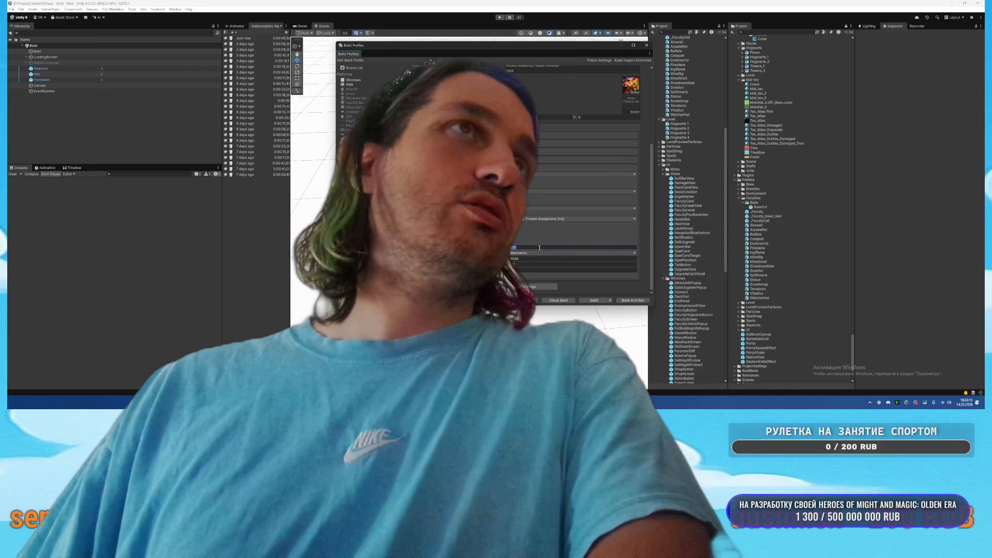
scroll(563, 226, up, 4)
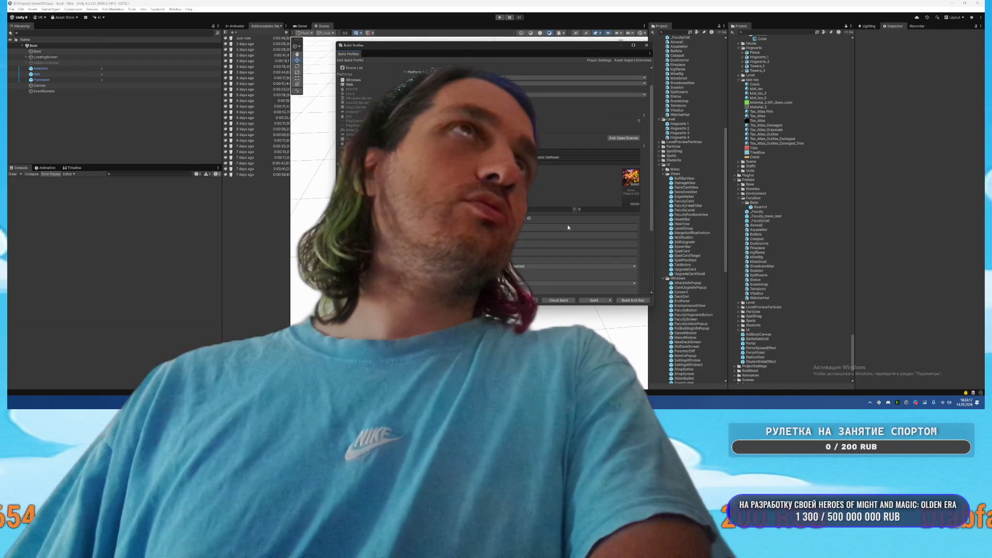
scroll(567, 224, down, 4)
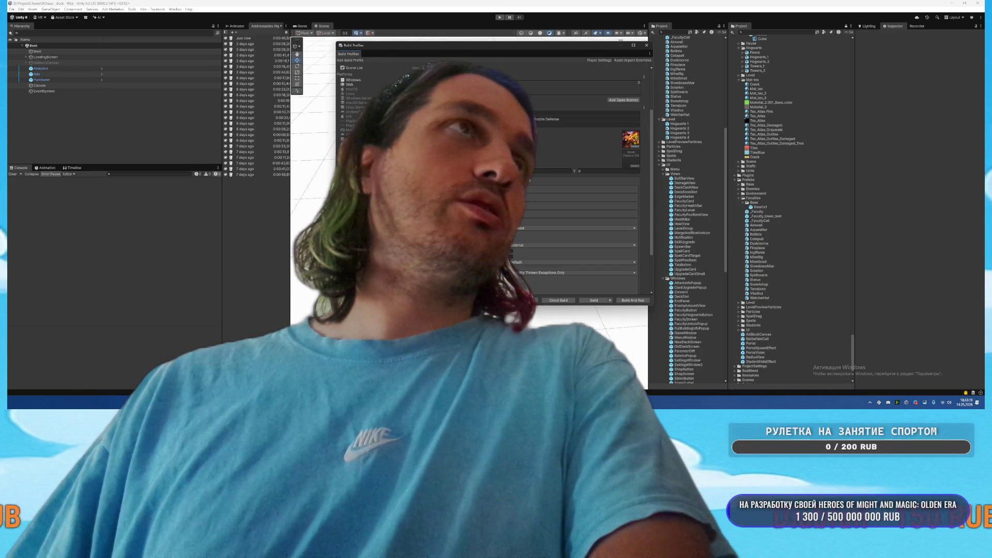
scroll(567, 224, up, 1)
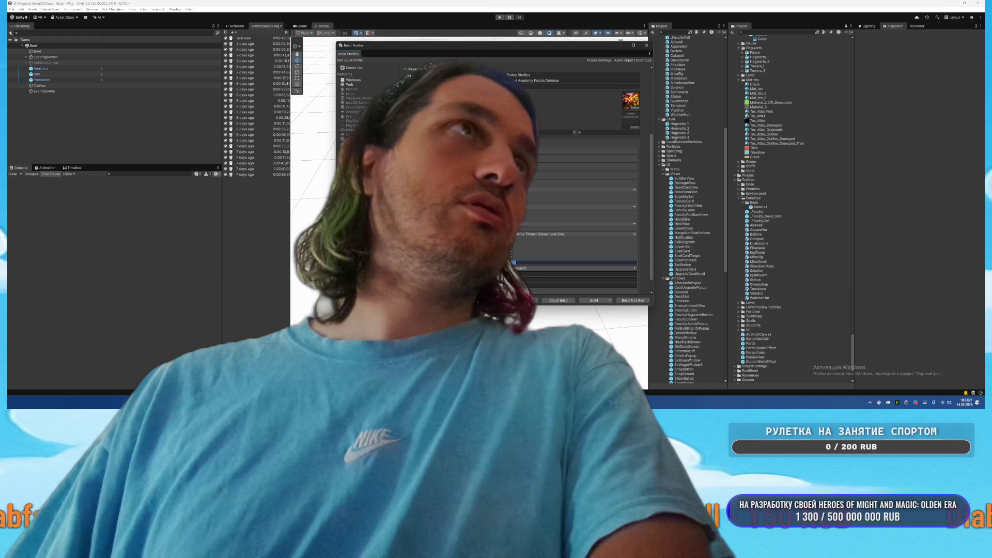
scroll(547, 207, down, 10)
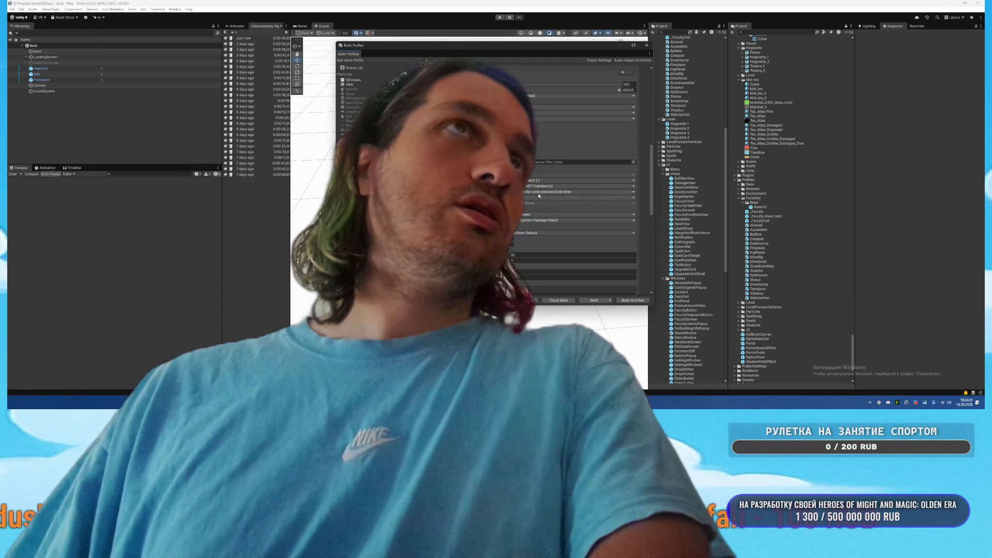
Keep Code Optimization set to 'Optimize for runtime speed'
click(538, 193)
click(542, 198)
click(543, 191)
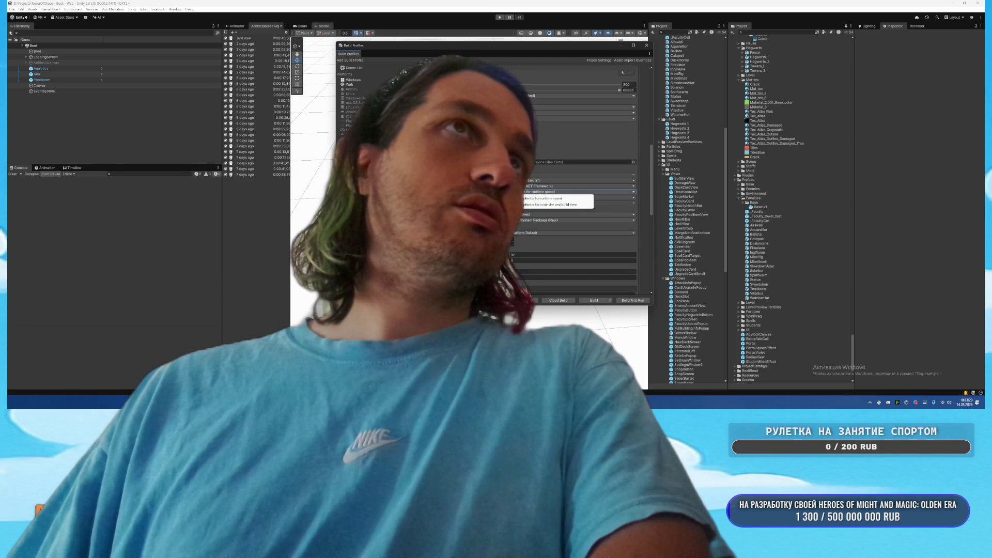
click(542, 198)
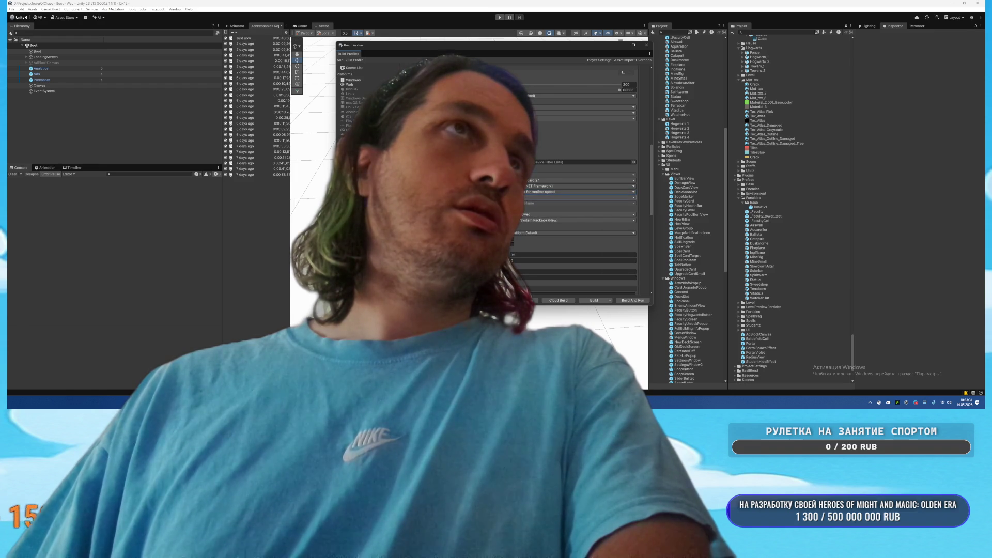
Scroll through the rest of the Web Release profile's Player Settings
scroll(548, 207, down, 2)
scroll(573, 181, down, 5)
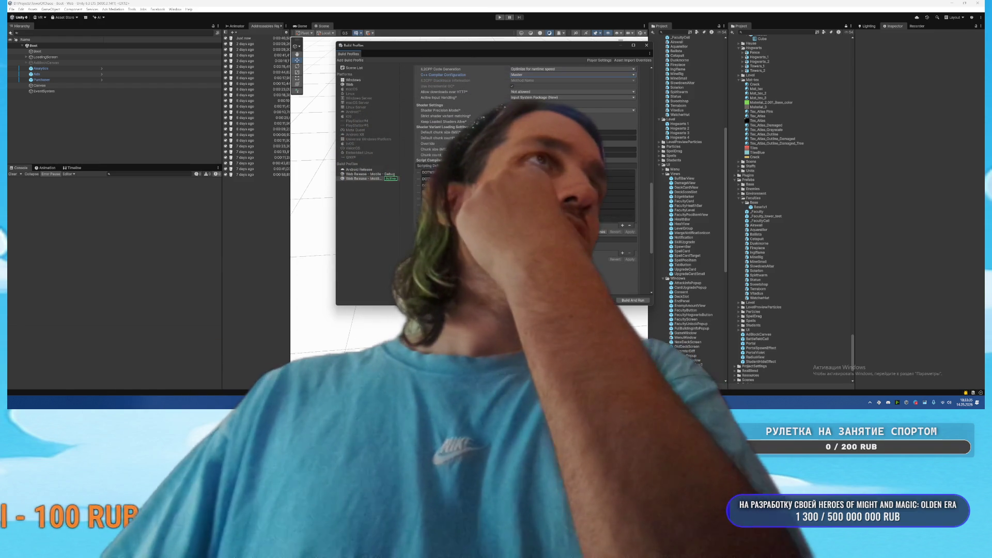
scroll(574, 181, down, 2)
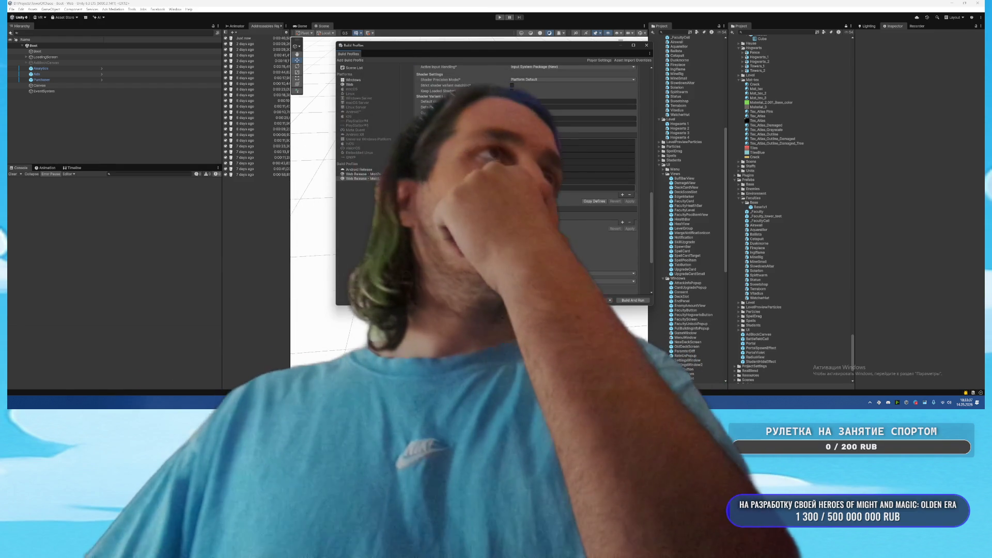
scroll(574, 181, down, 1)
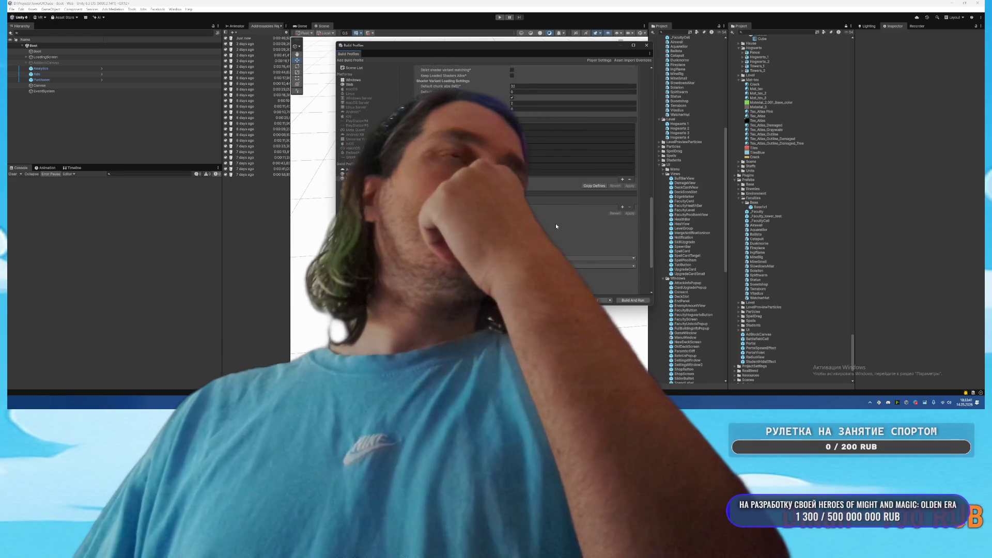
scroll(556, 223, up, 1)
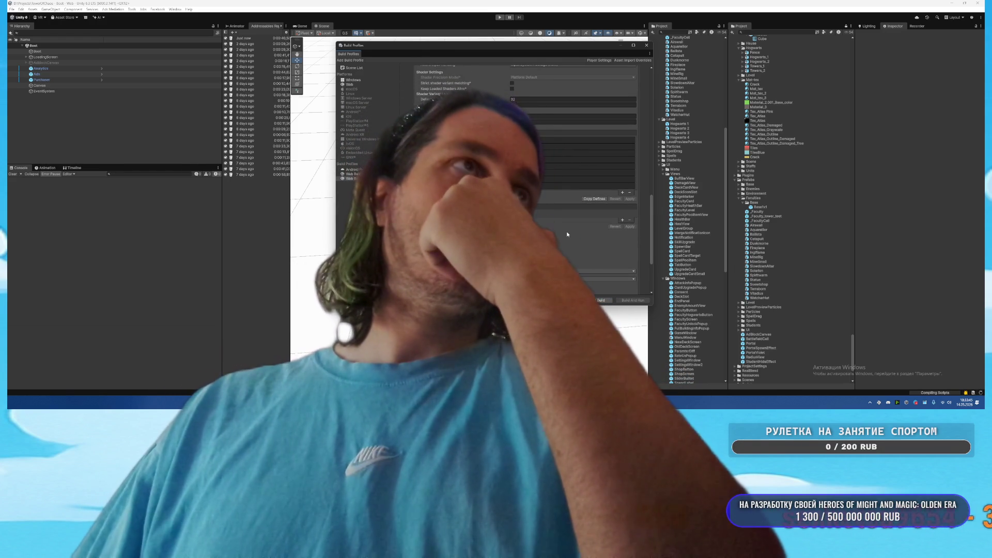
scroll(566, 234, down, 3)
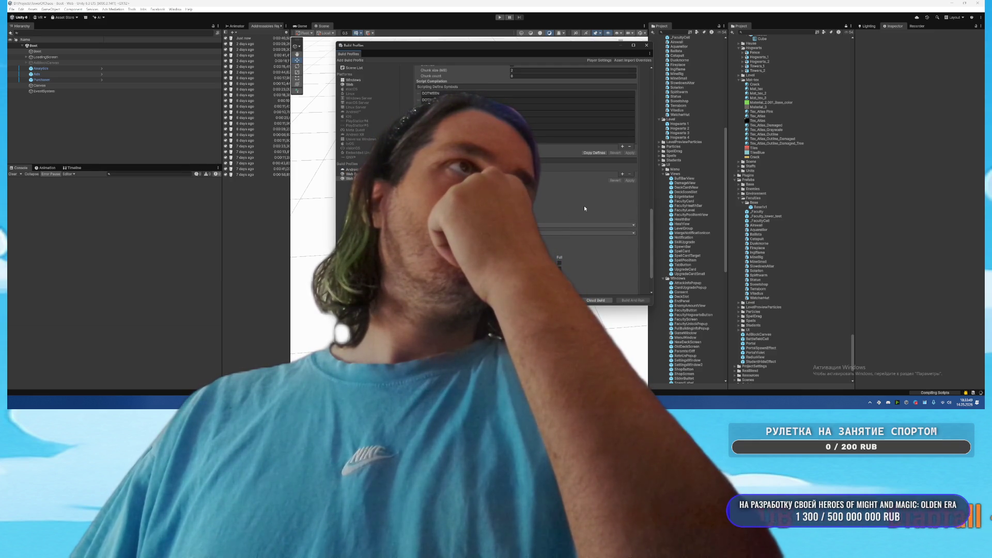
scroll(584, 205, down, 2)
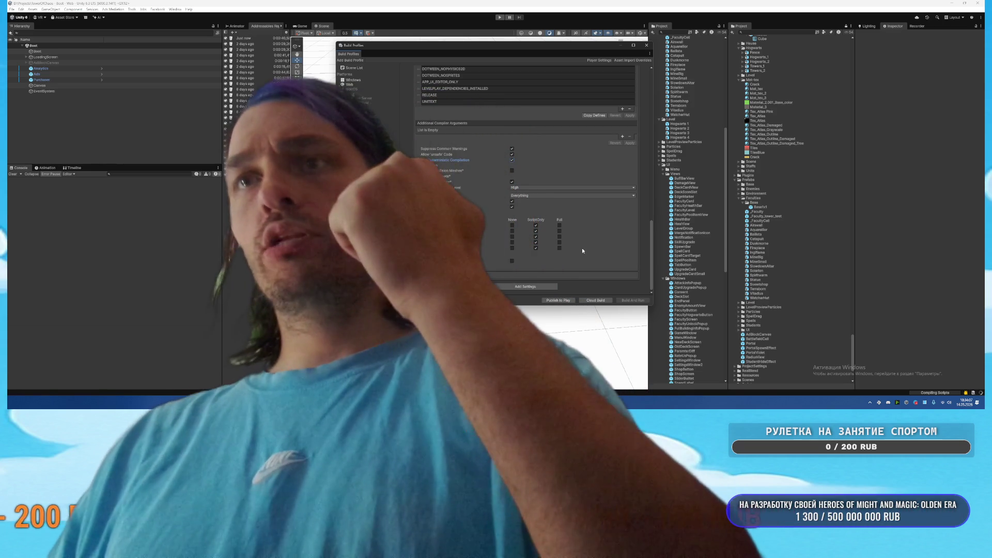
scroll(582, 251, up, 10)
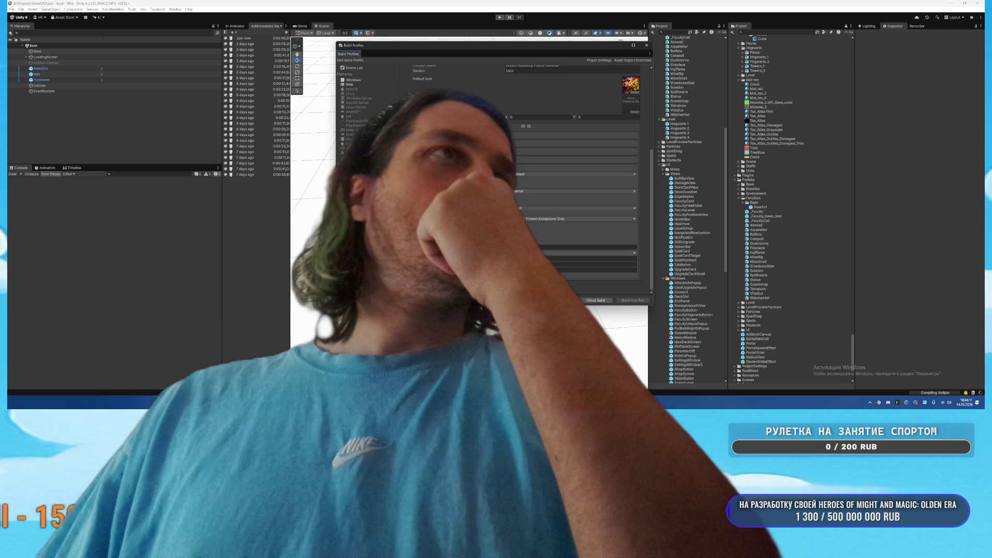
Inspect the Enable Exceptions and neighbouring dropdown options unchanged, then dismiss the Android Resolver notice
click(568, 218)
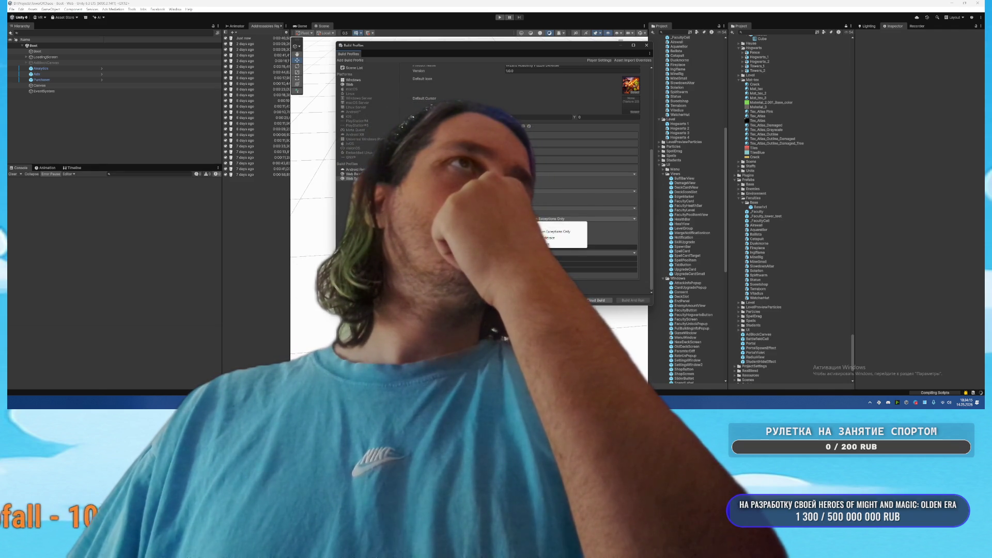
key(Escape)
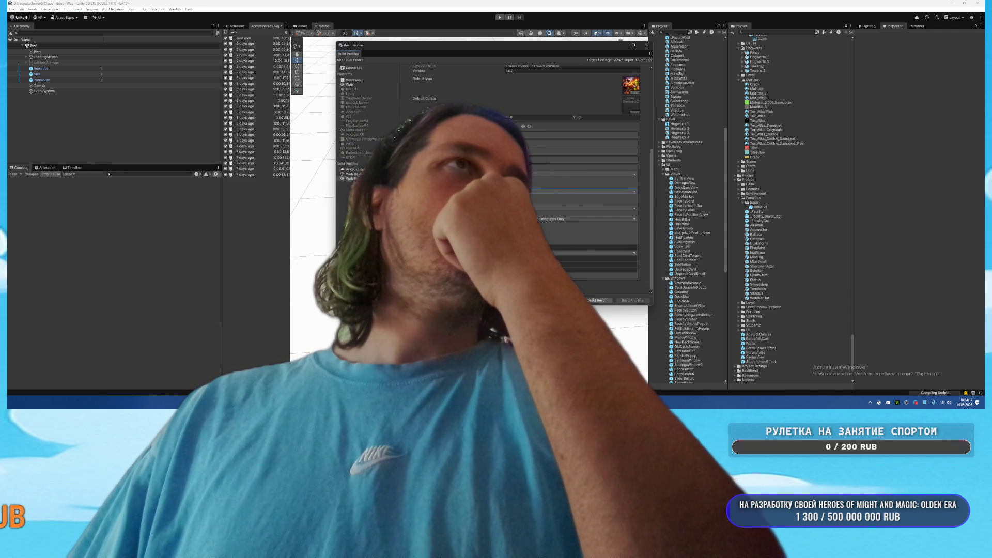
click(538, 191)
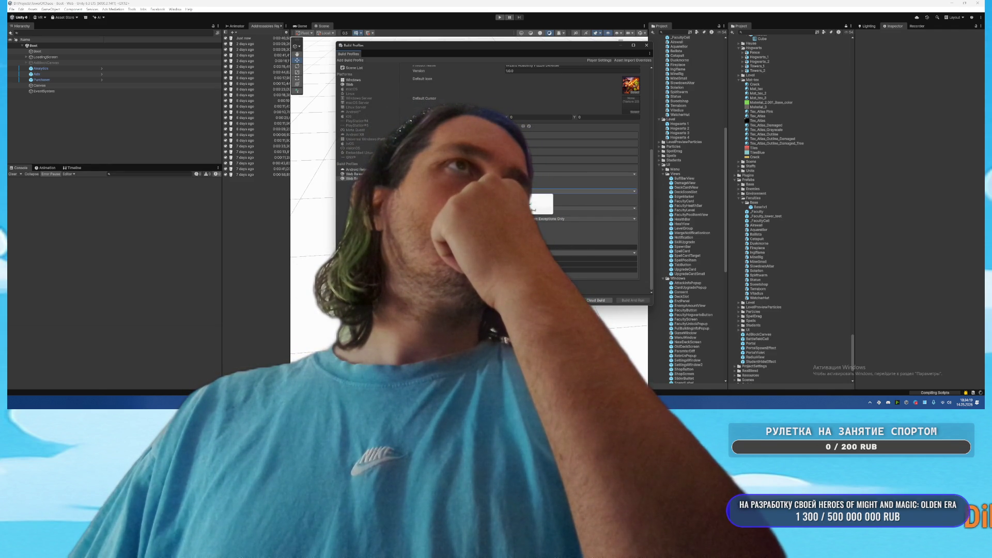
key(Escape)
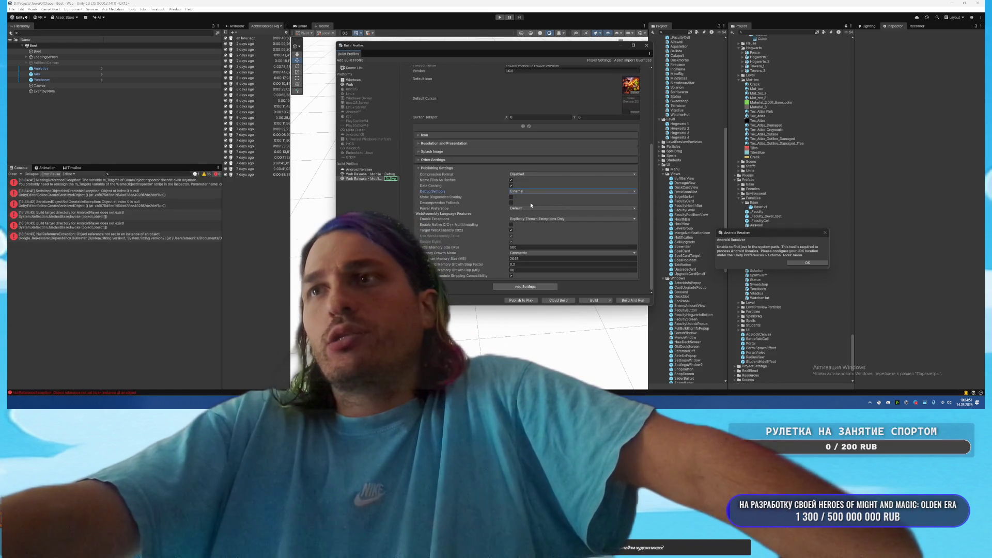
click(808, 263)
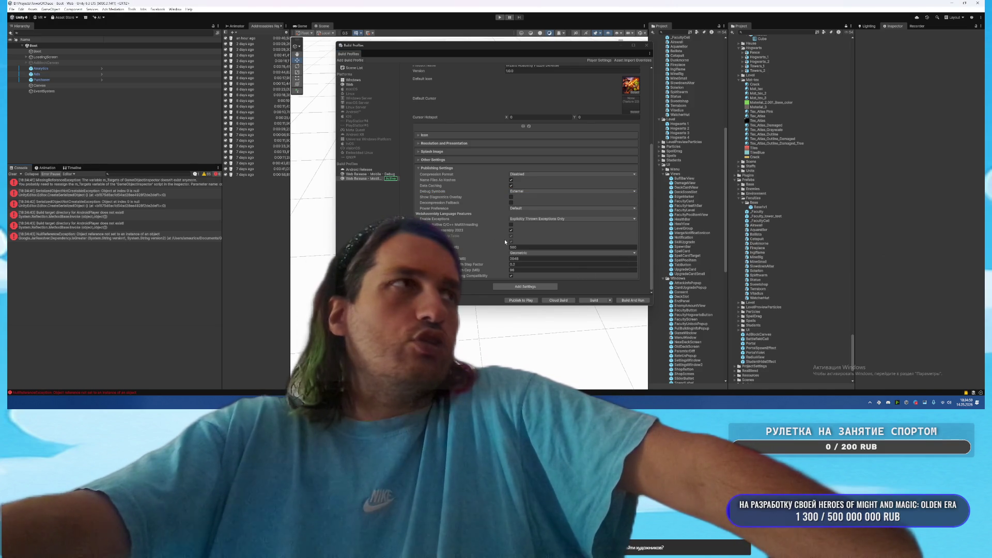
Clear the Console errors and confirm the Build Web output folder to start the build
click(13, 174)
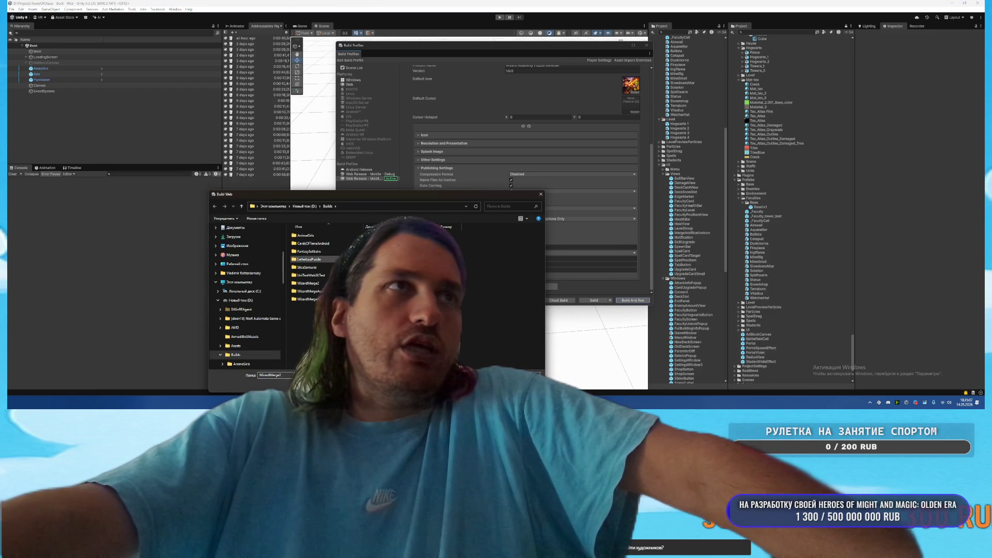
key(Return)
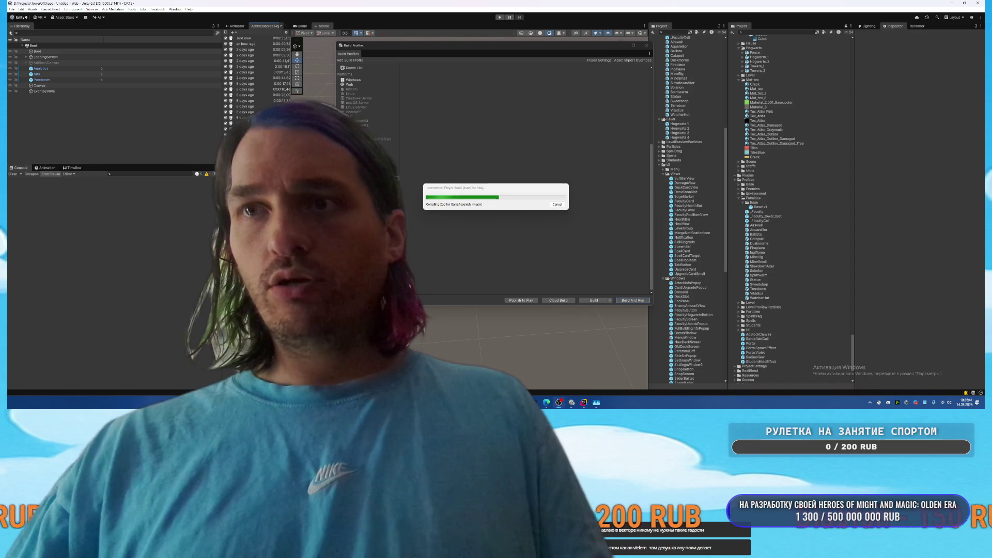
Switch from Unity to the web browser while the Web player build runs
key(alt+Tab)
Load twitch.tv in a new browser tab
click(91, 4)
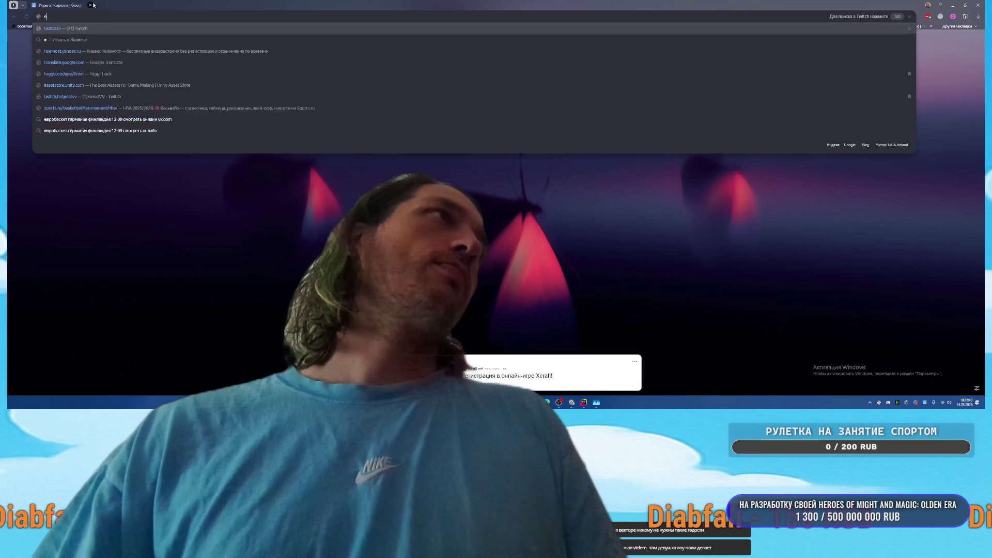
text(twitch.tv/)
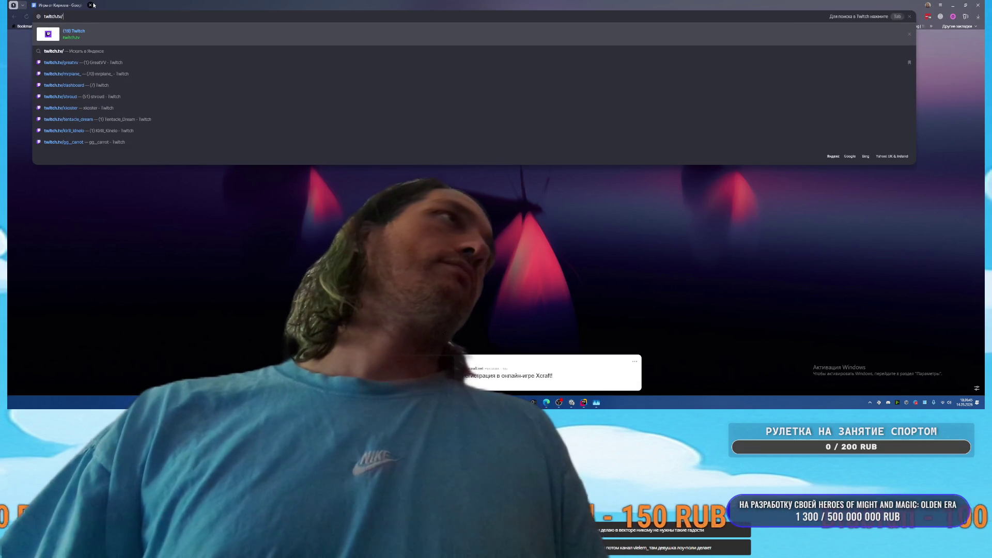
key(Return)
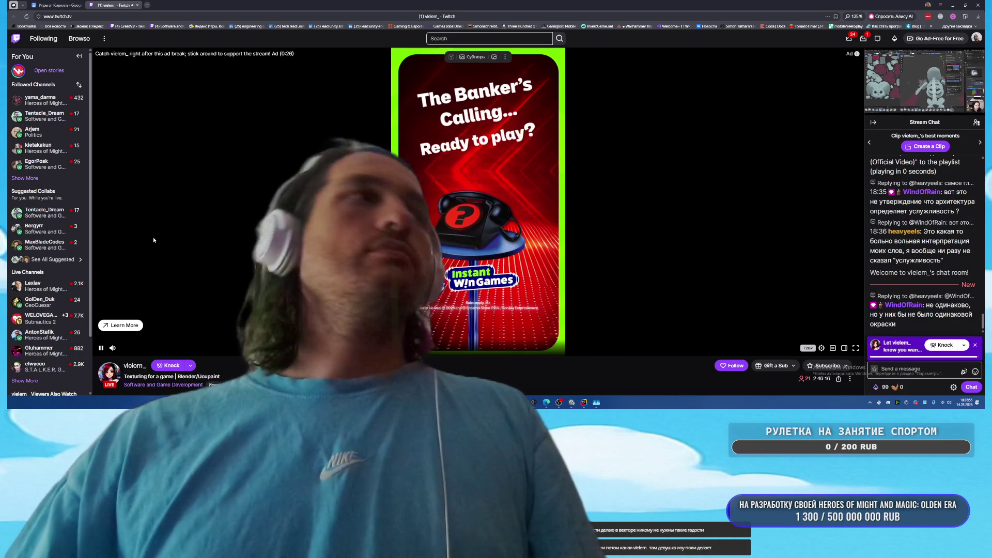
Follow the Blender texturing streamer and open their Instagram link from the About section
scroll(162, 237, down, 2)
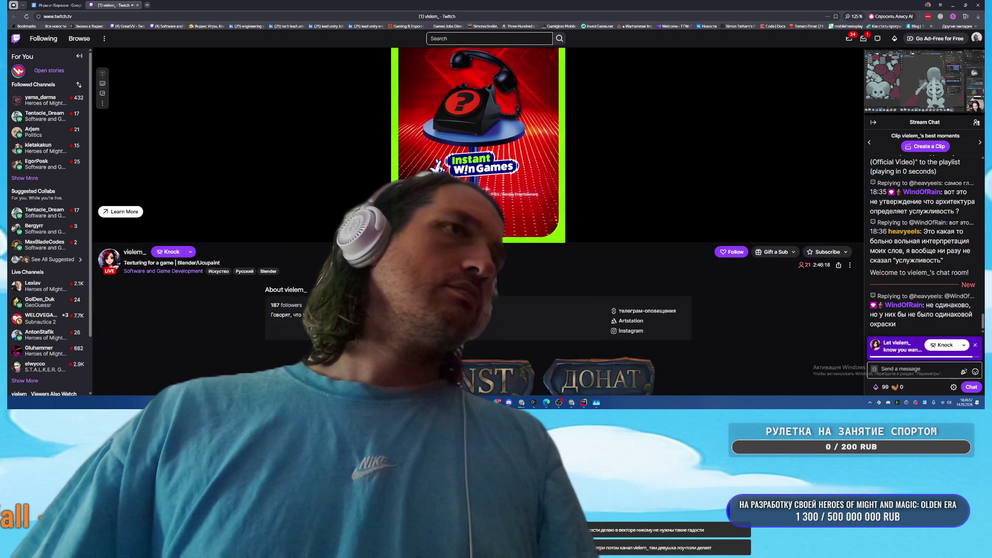
scroll(477, 223, down, 2)
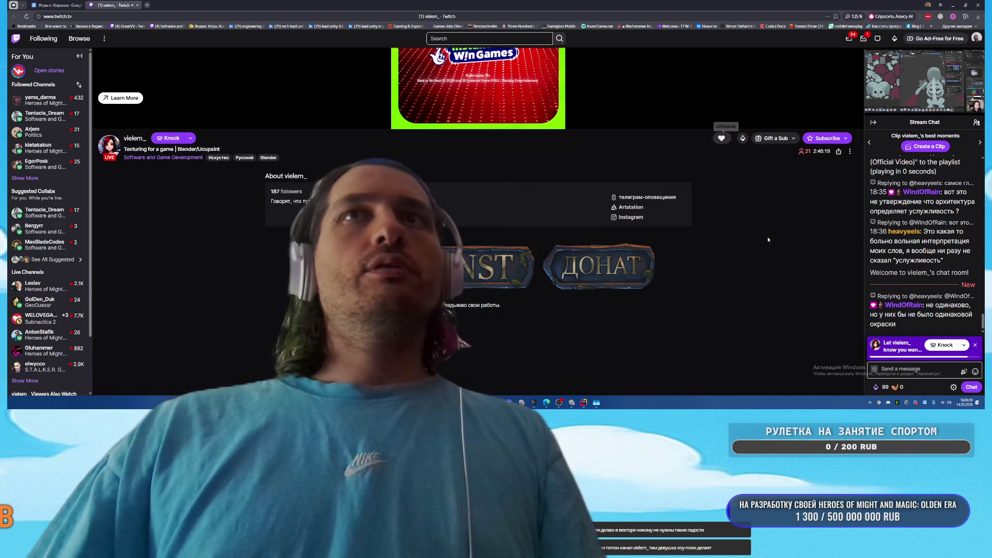
click(687, 138)
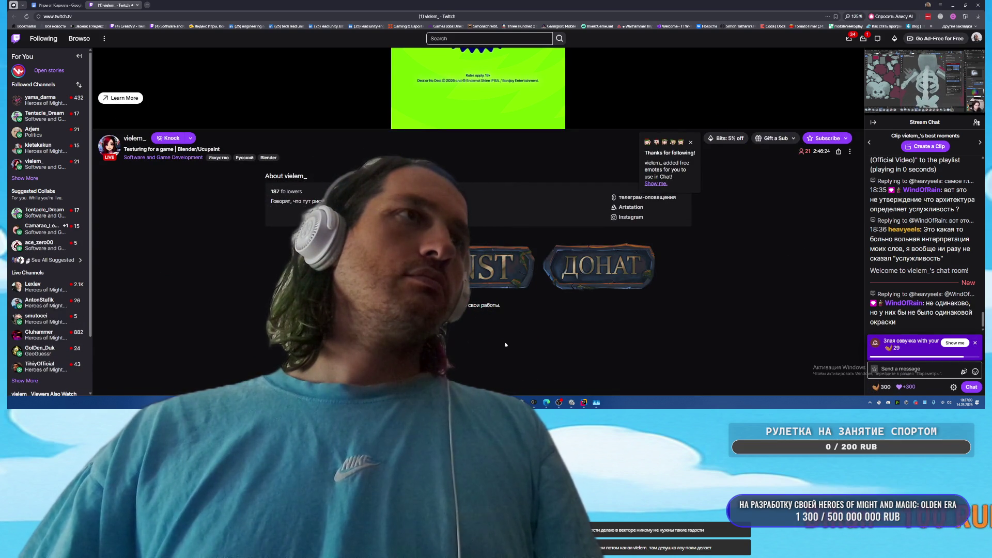
click(631, 217)
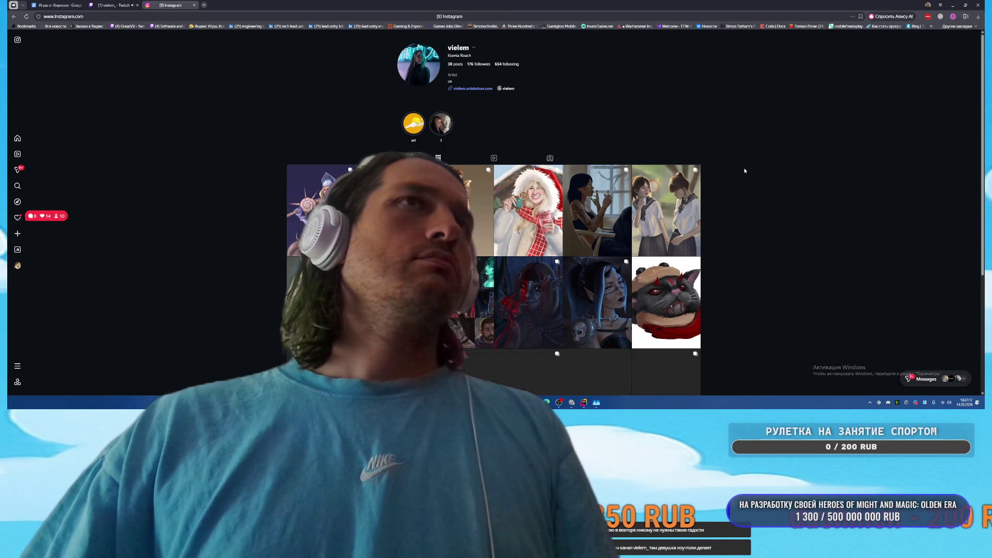
scroll(745, 171, down, 4)
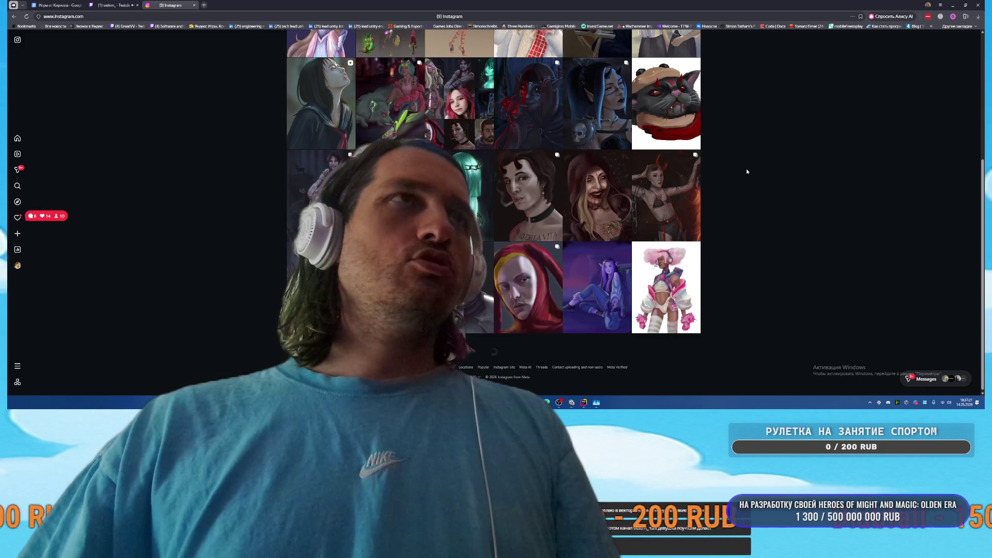
scroll(746, 171, up, 3)
scroll(239, 148, up, 1)
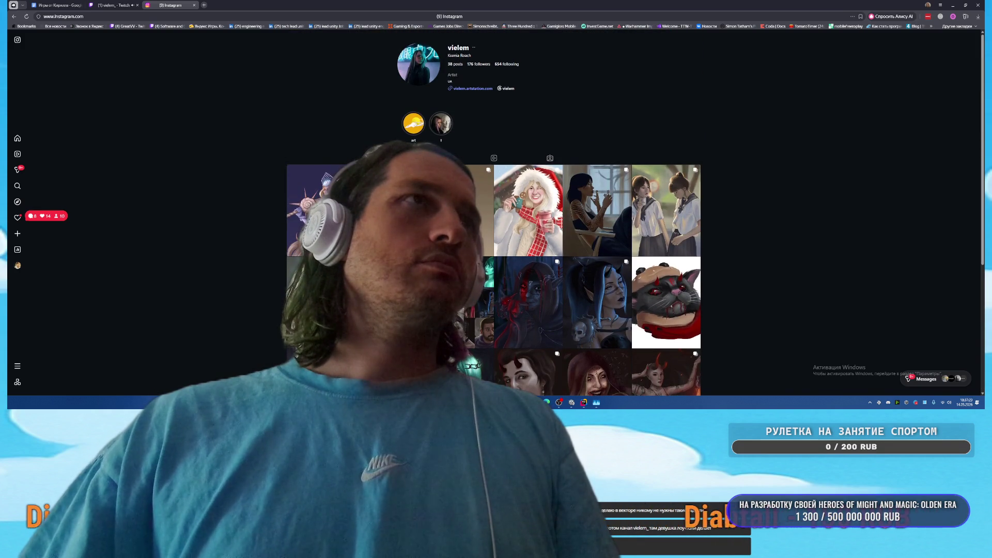
click(467, 175)
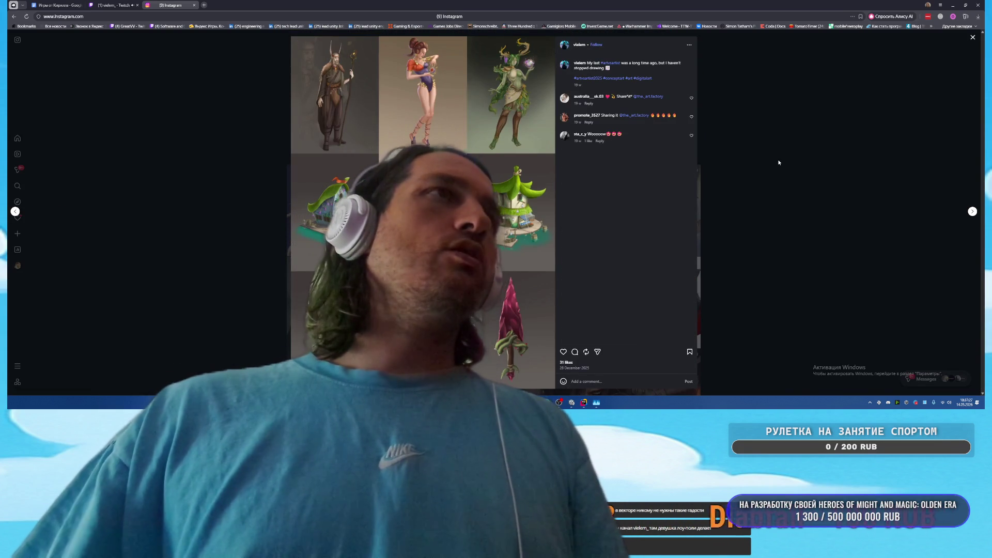
click(777, 159)
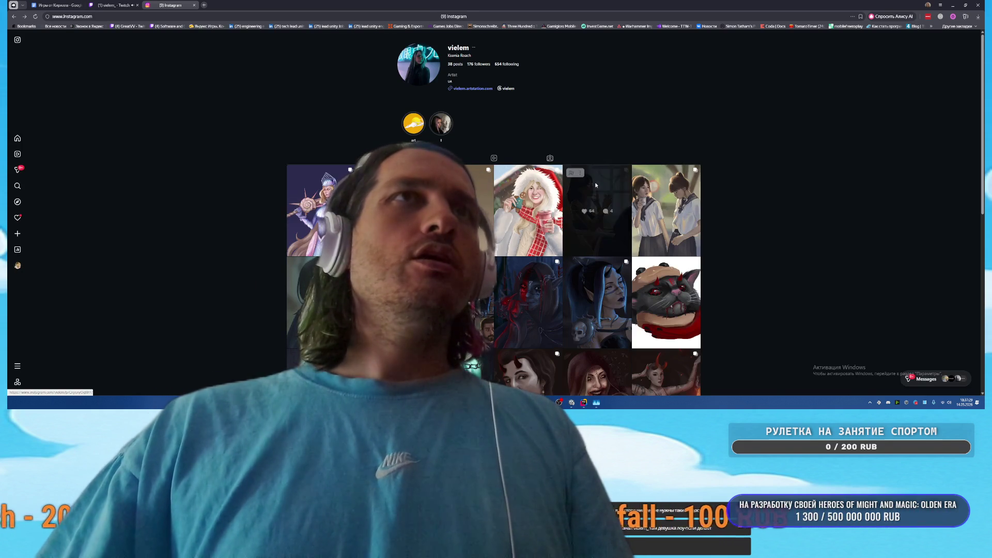
click(599, 207)
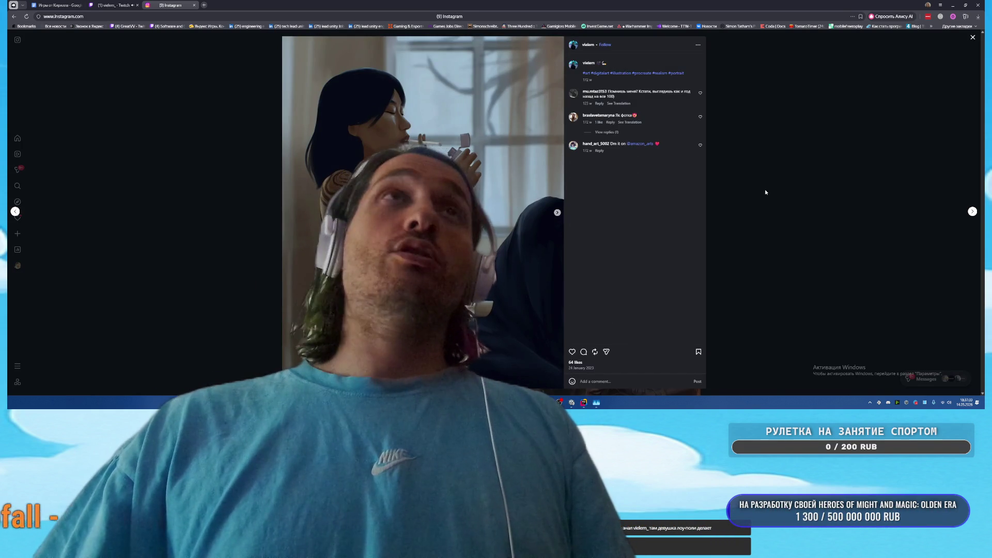
click(765, 190)
click(318, 199)
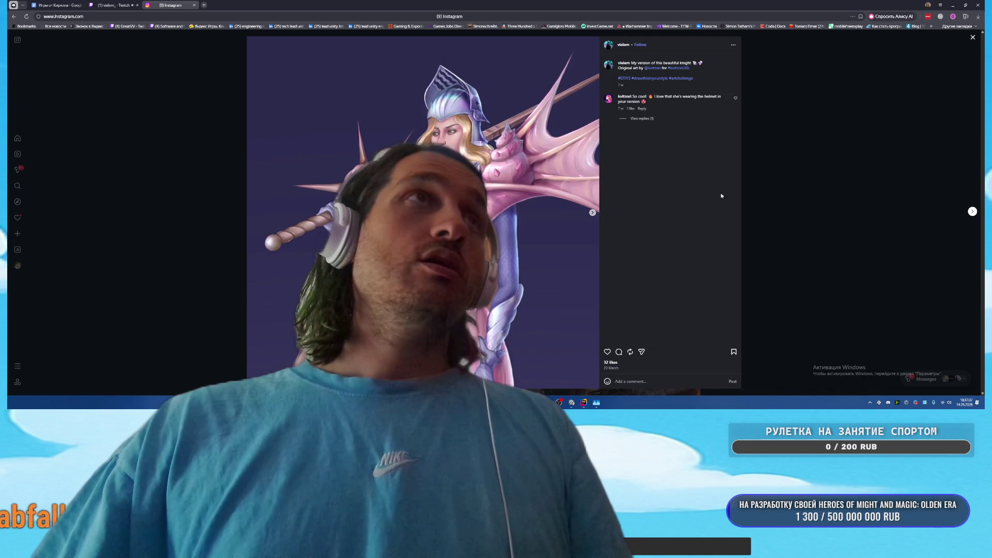
click(789, 280)
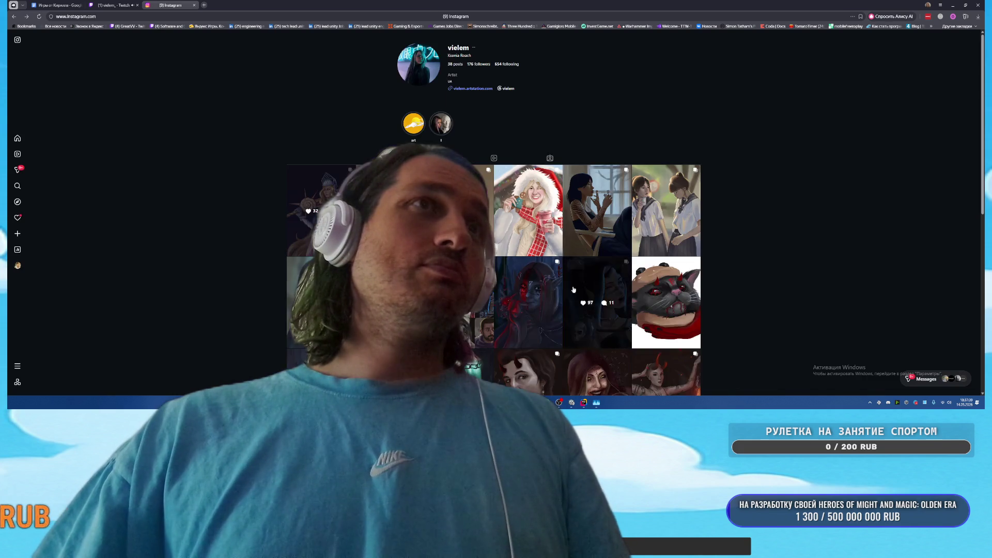
scroll(790, 280, down, 3)
middle_click(179, 5)
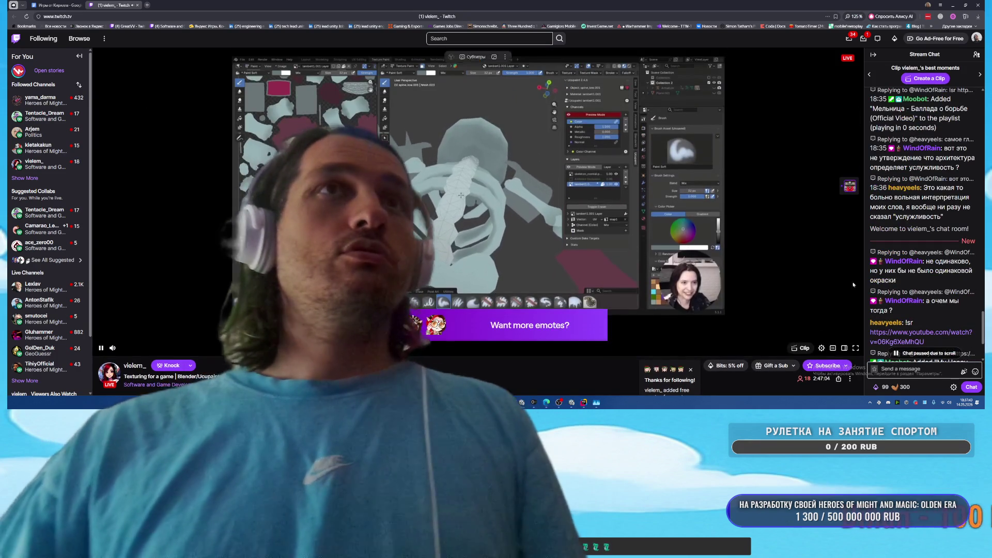
Send «Привет, почему мы с тобой игры не делаем?» in the Twitch stream chat
scroll(929, 263, down, 3)
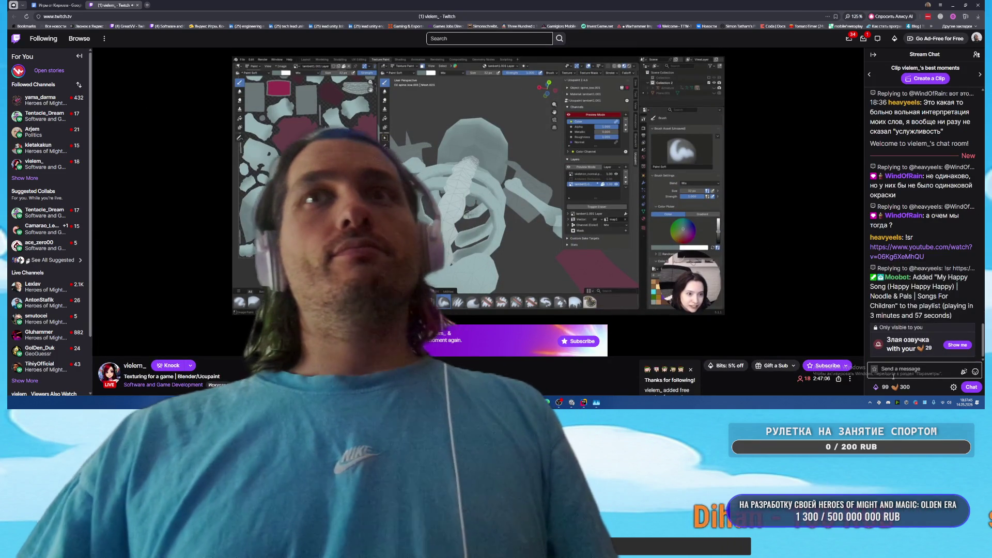
click(899, 372)
text(Привет, почему)
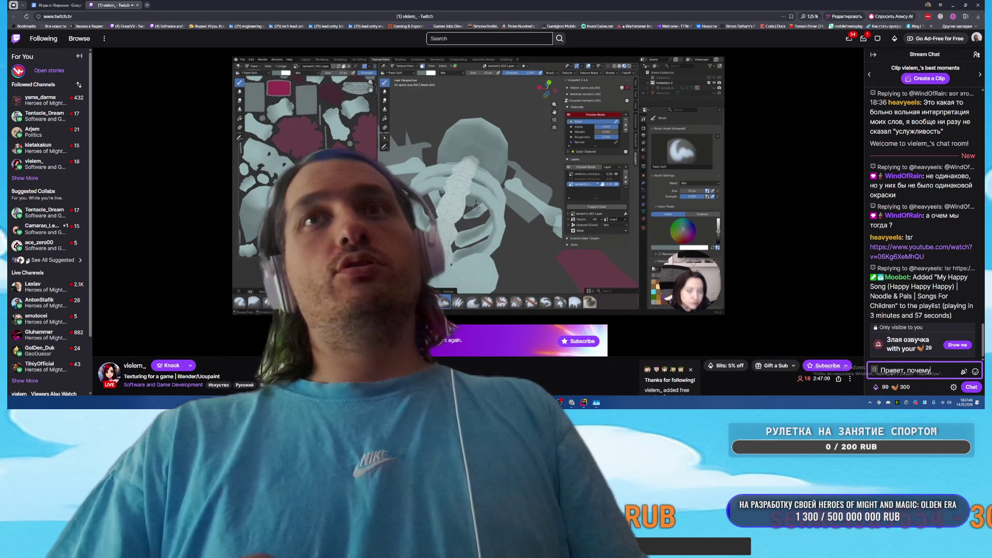
text(мы с тобой игры не )
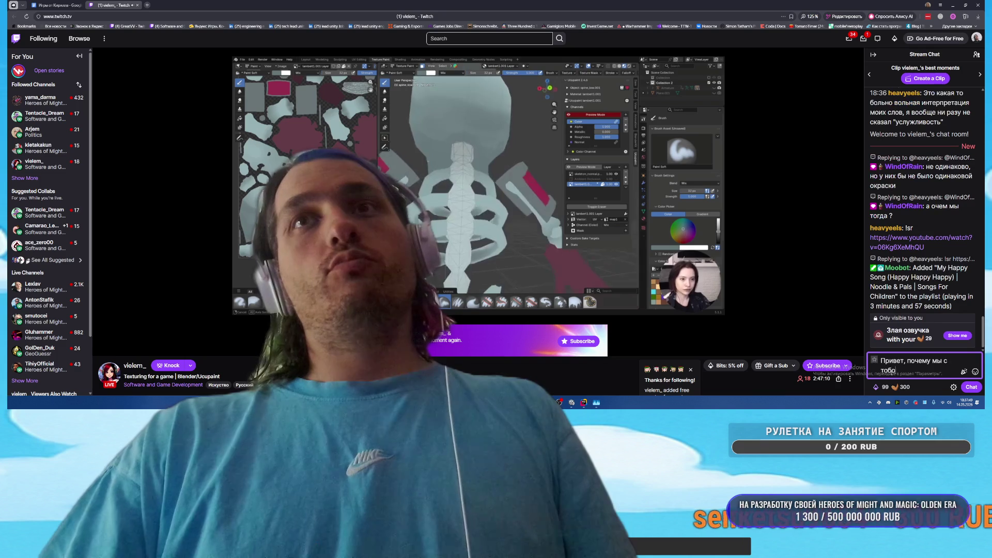
text(делаем?)
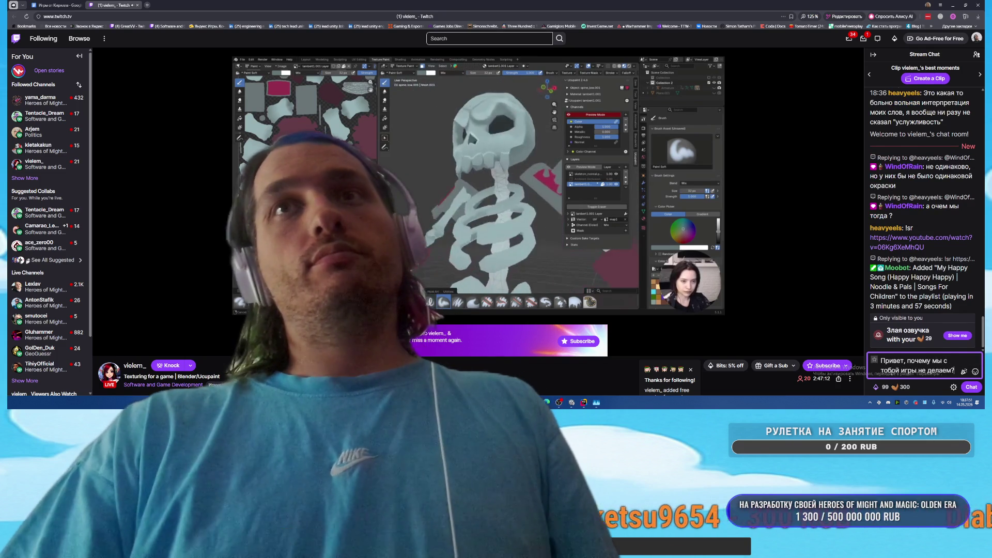
key(Return)
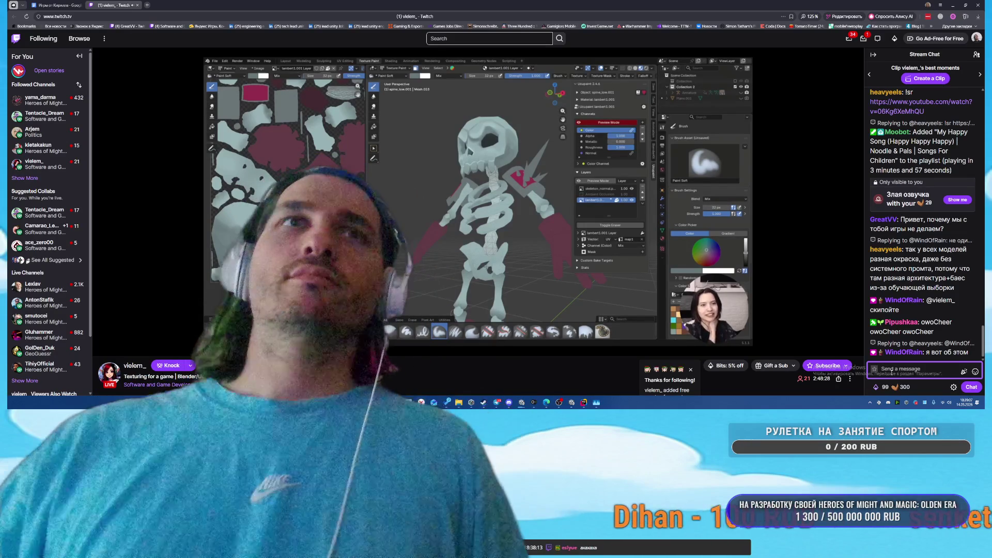
Send chat replies «лоуполи», «на мобилки», «на веб» and «на стим», retrying after the warning
text(л)
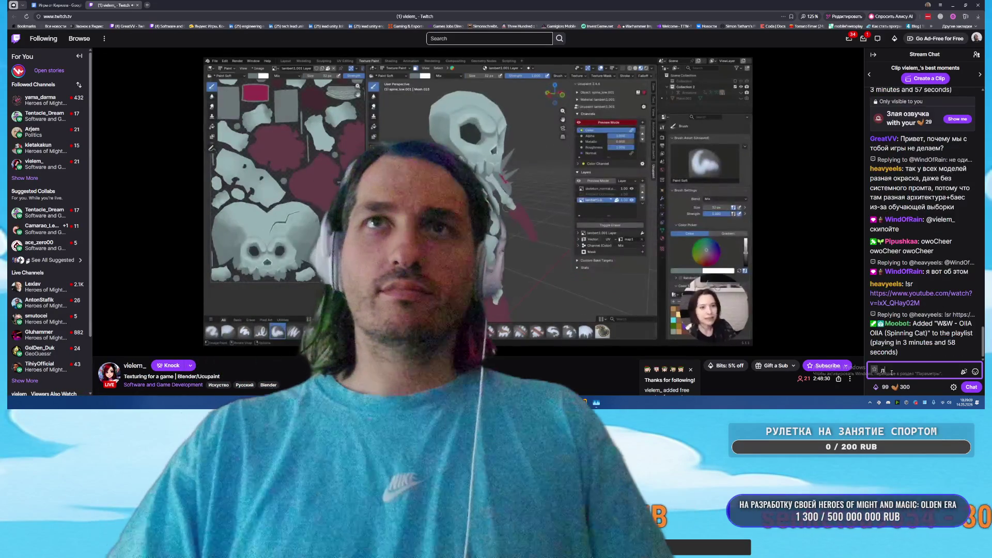
text(оупол)
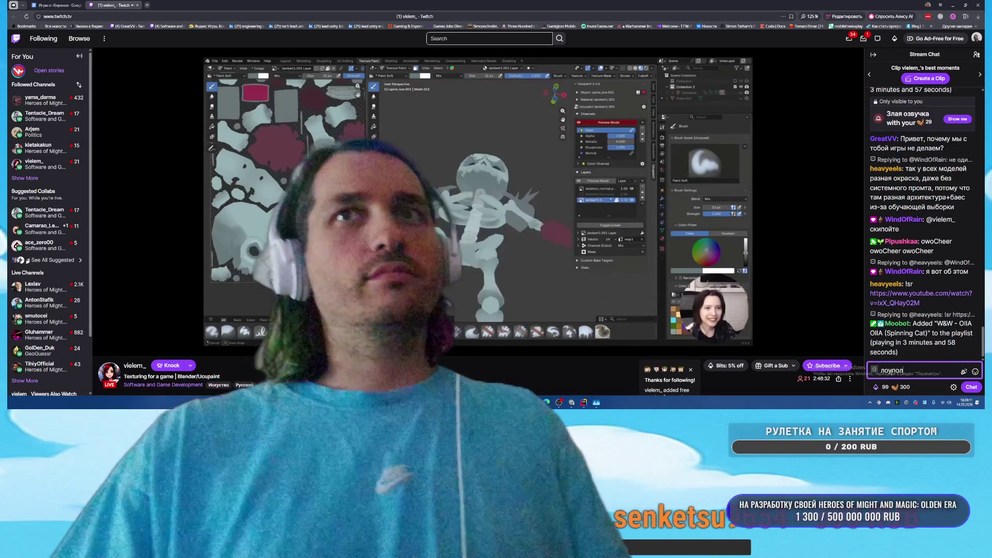
text(и)
key(Return)
text(на мобилки)
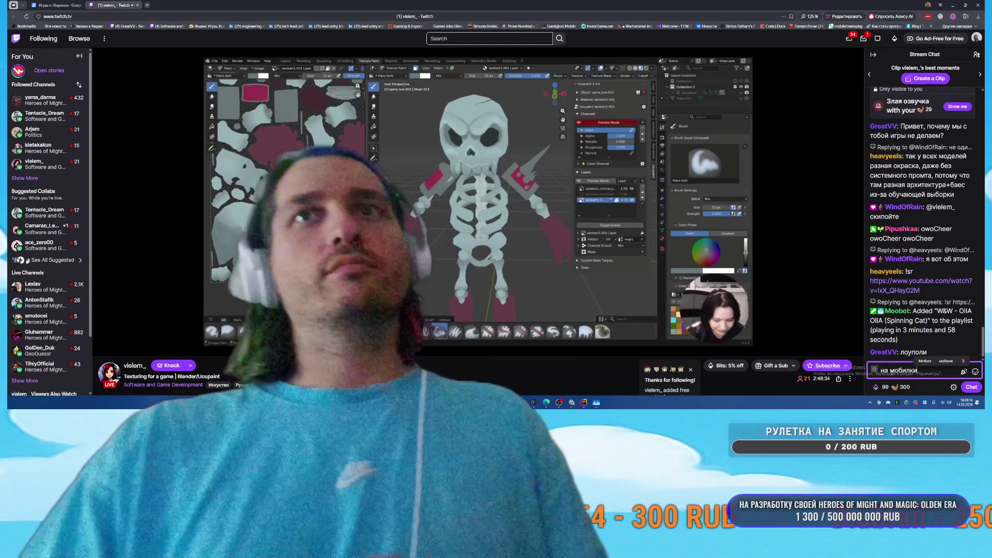
key(Return)
text(на веб)
key(Return)
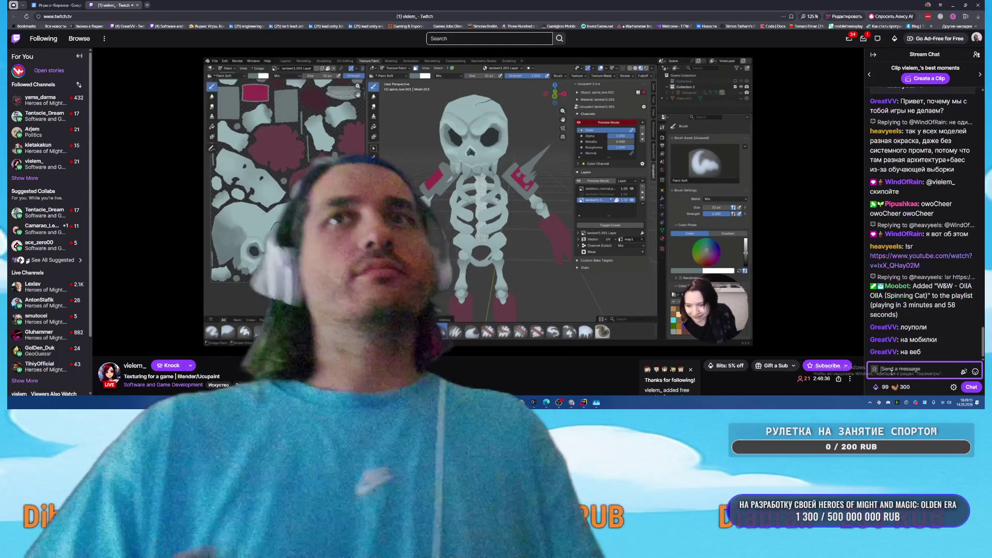
text(на стим)
key(Return)
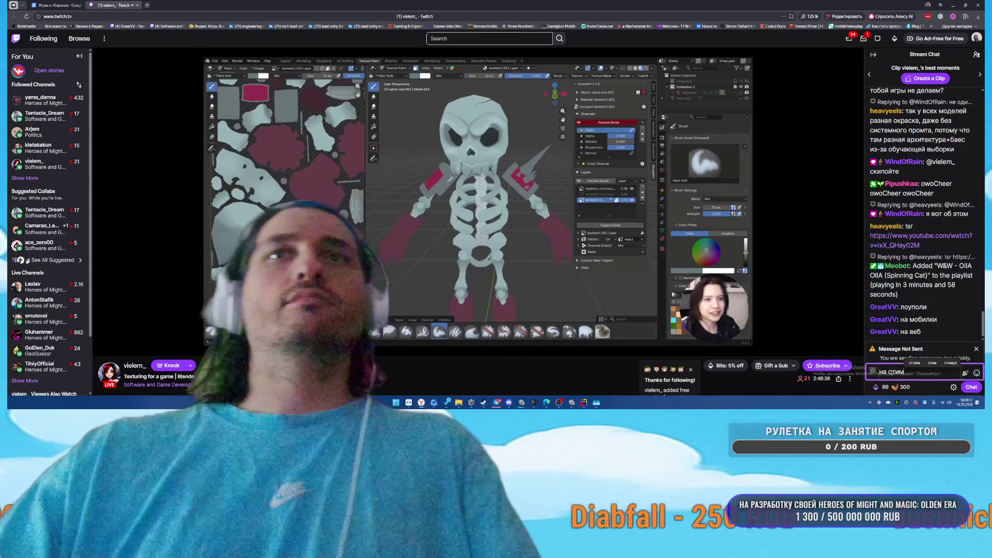
key(Return)
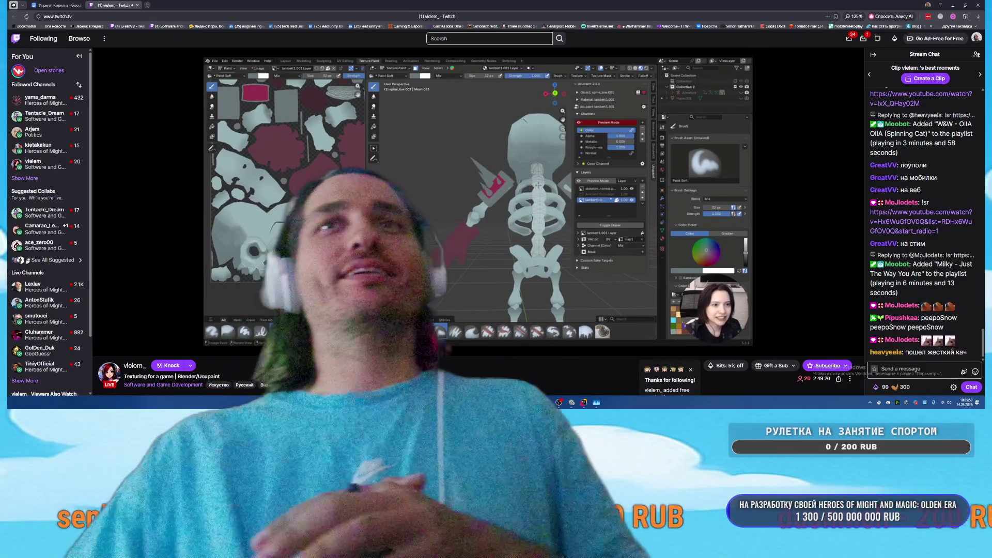
Ask in chat «для чего делаете этот скелет?», fixing typos before sending
click(915, 367)
text(для чео д)
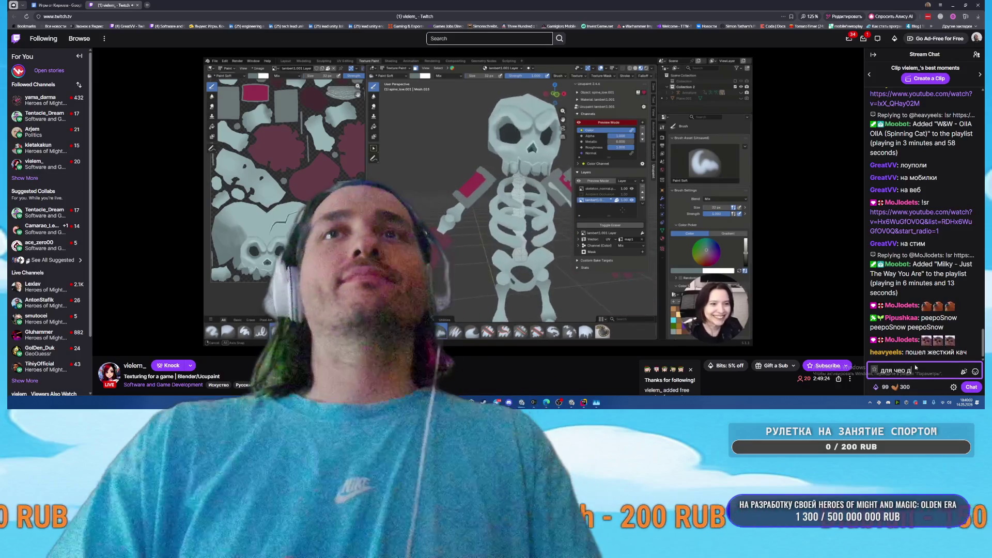
key(BackSpace)
key(BackSpace)
key(BackSpace)
text(го делаете)
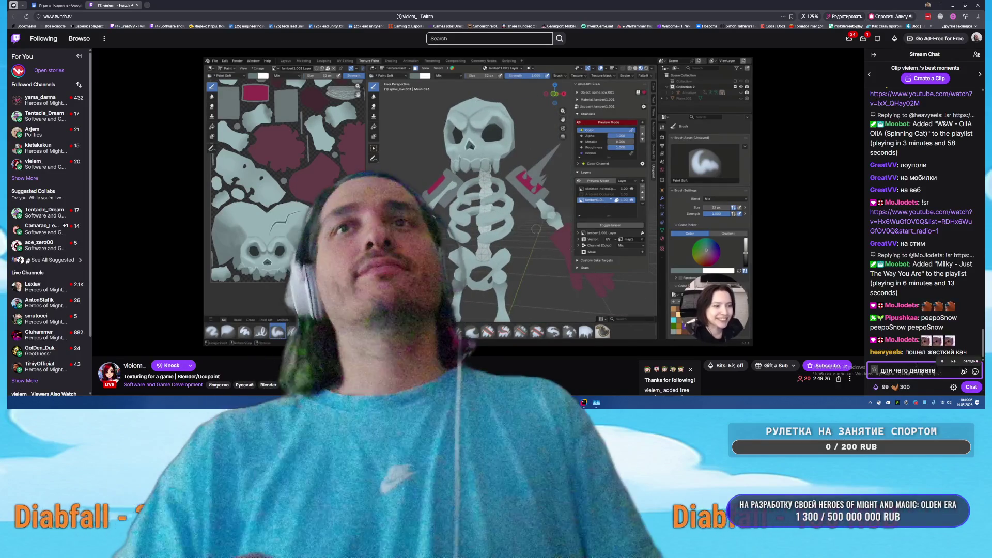
key(BackSpace)
text(е это)
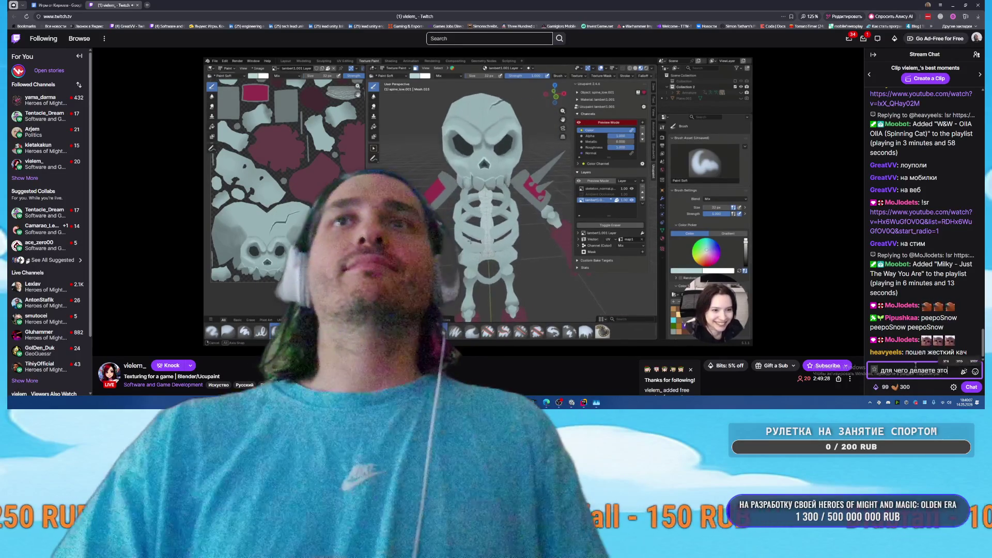
text(т скелет?)
key(Return)
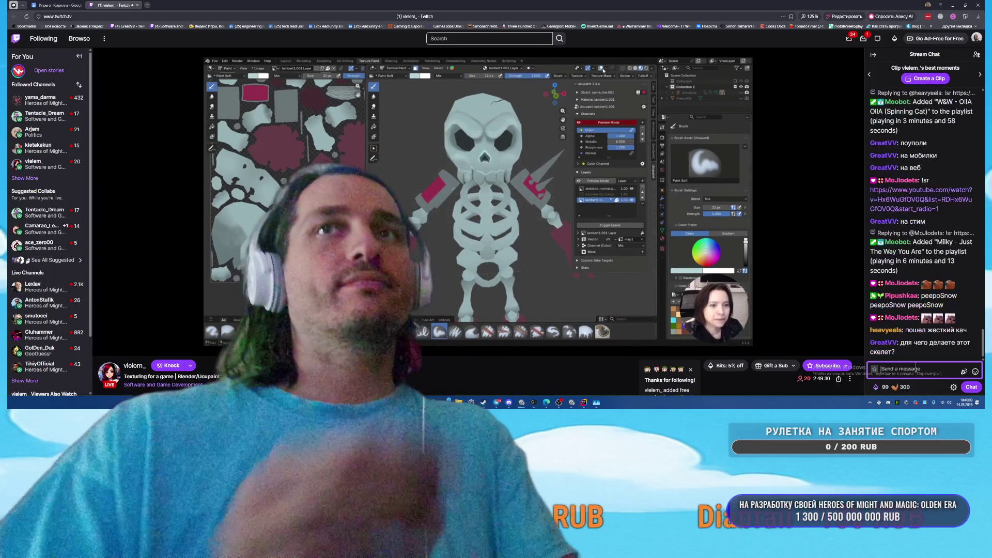
Post the compliments «стиль отличный» and «хэдлейн вообще кайф» to chat
text(с)
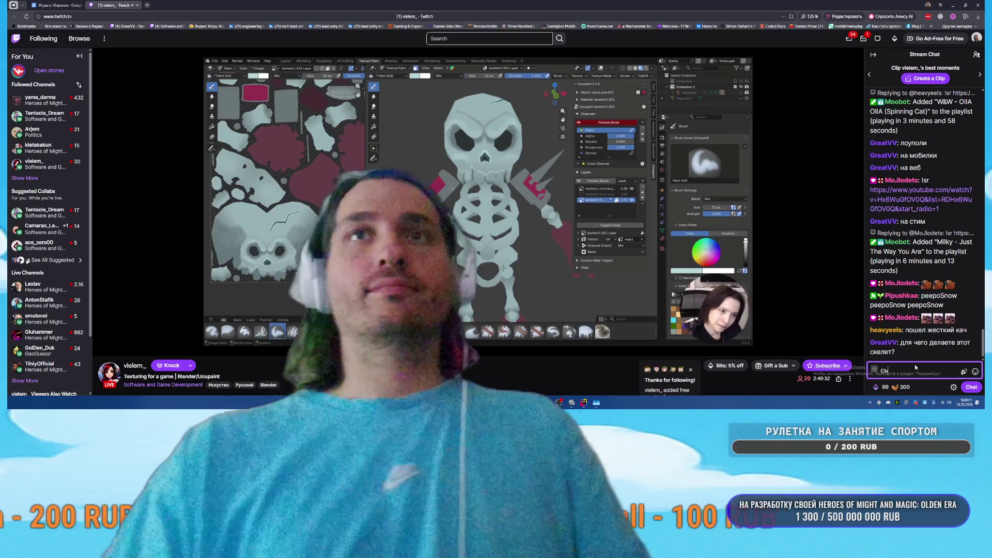
key(BackSpace)
key(BackSpace)
text(тиь)
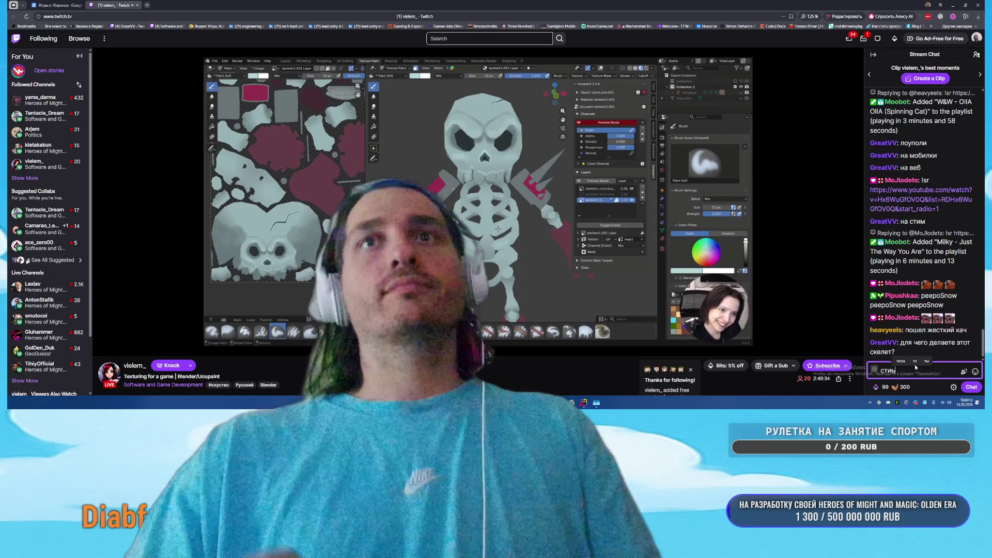
key(BackSpace)
text(ль отличный)
key(Return)
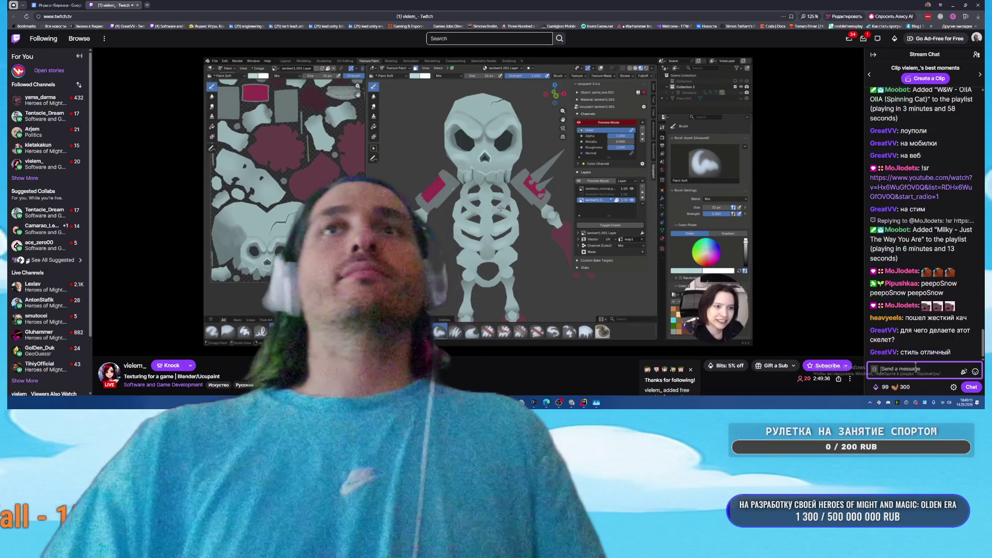
text(хэдлейнт воо)
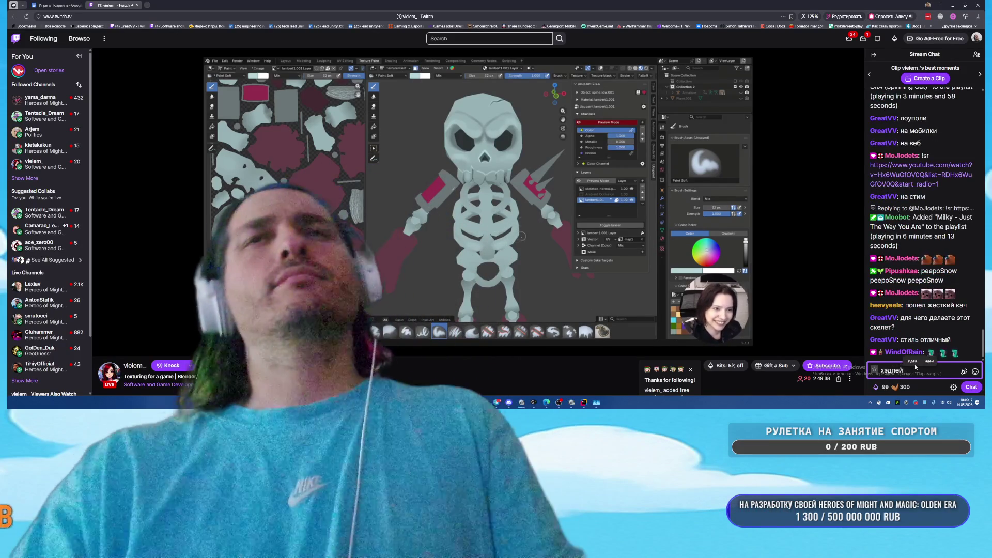
text(бще кайф)
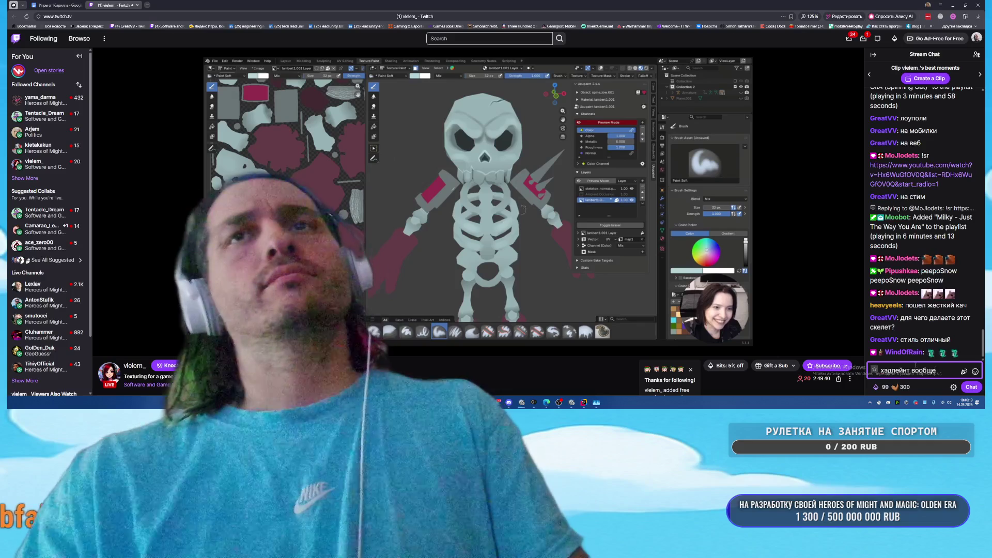
key(Return)
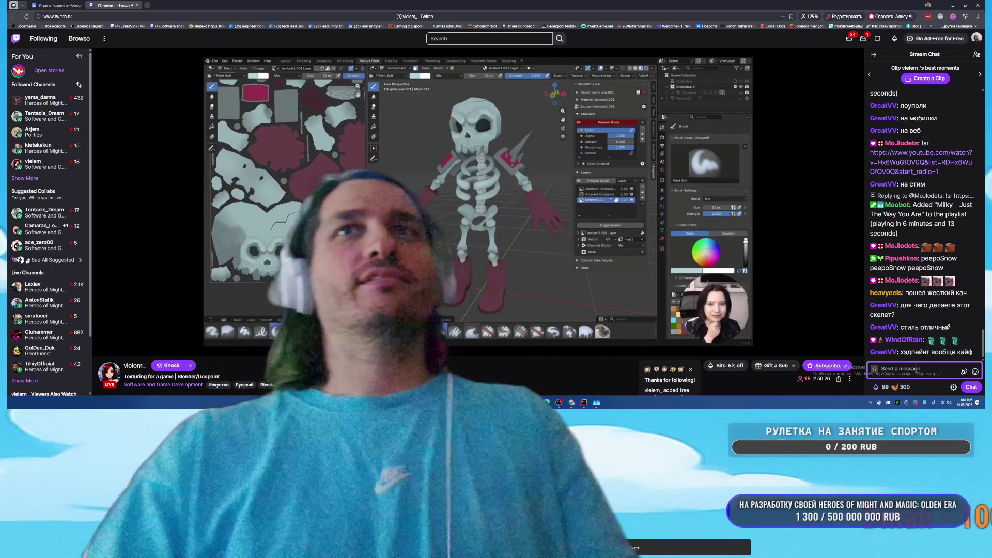
Tell chat «я тоже делаю тавер дефенс» and «но для поки»
text(я тоже делаю тавер д)
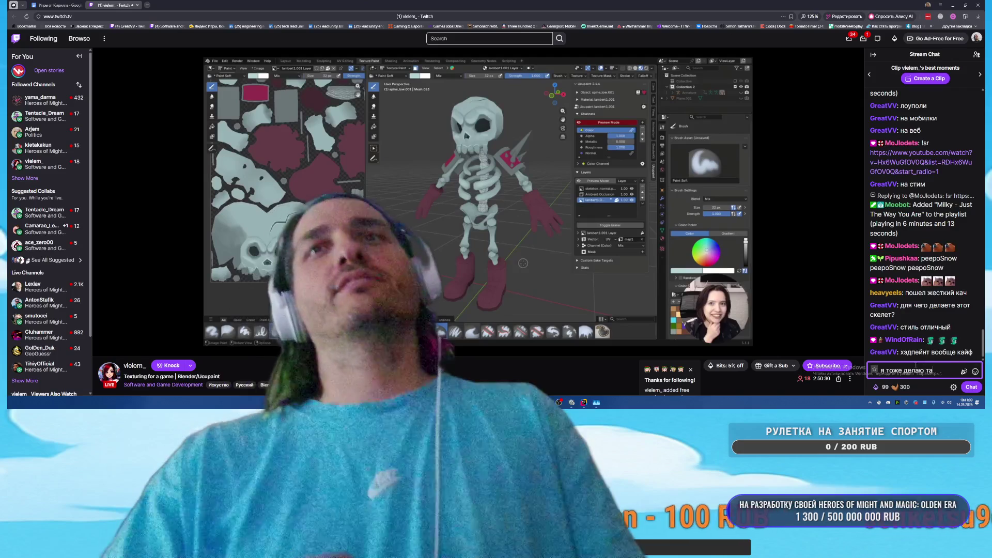
text(ефенс)
key(Return)
text(но для поки)
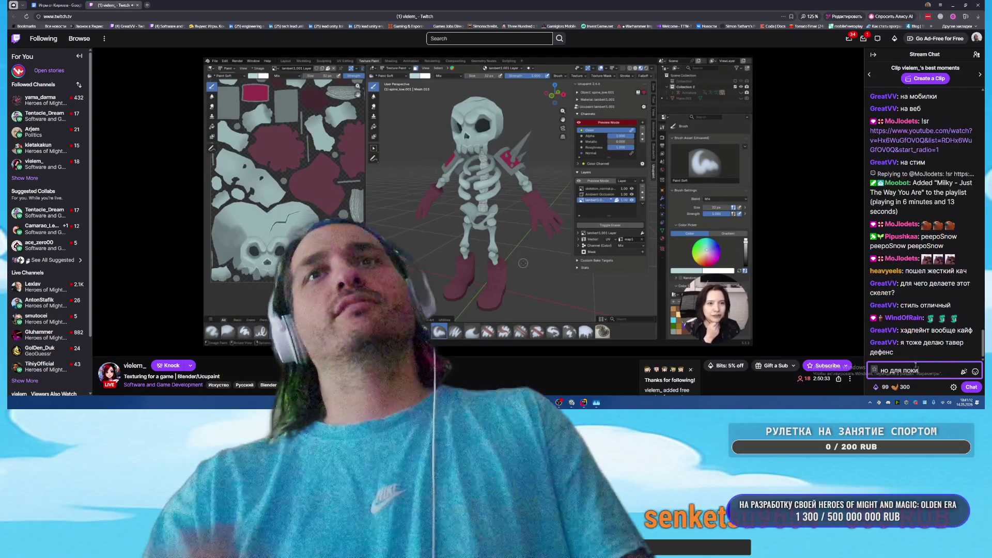
key(Return)
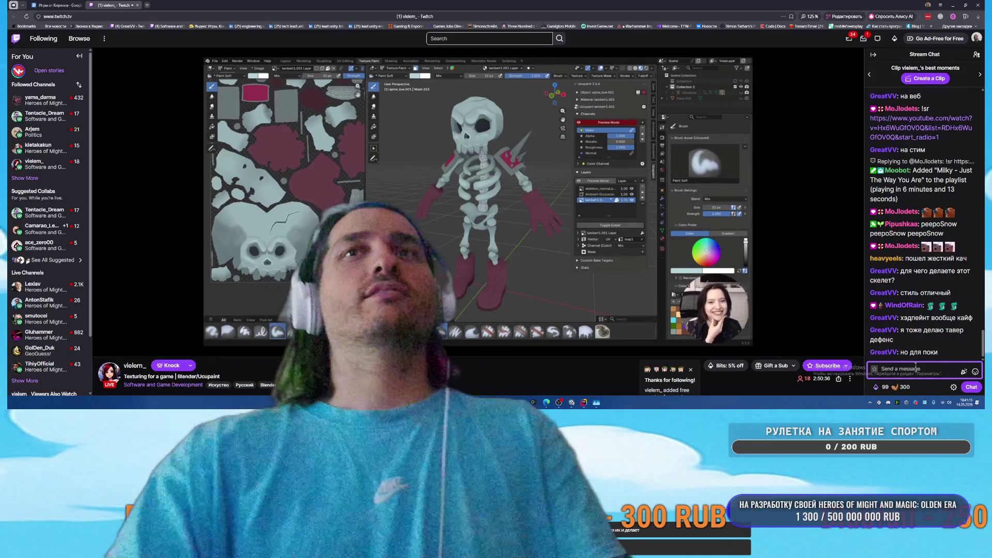
text(он уже гото)
Post «он уже готов», «но делаем его еще лучше», then clarify it's unfinished but already tested
key(Return)
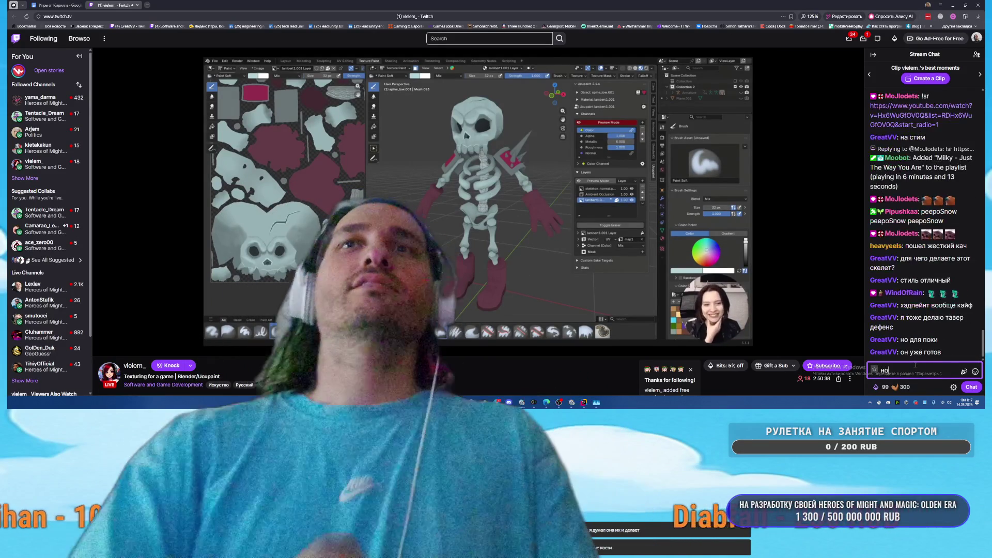
text(но делаем его ещ)
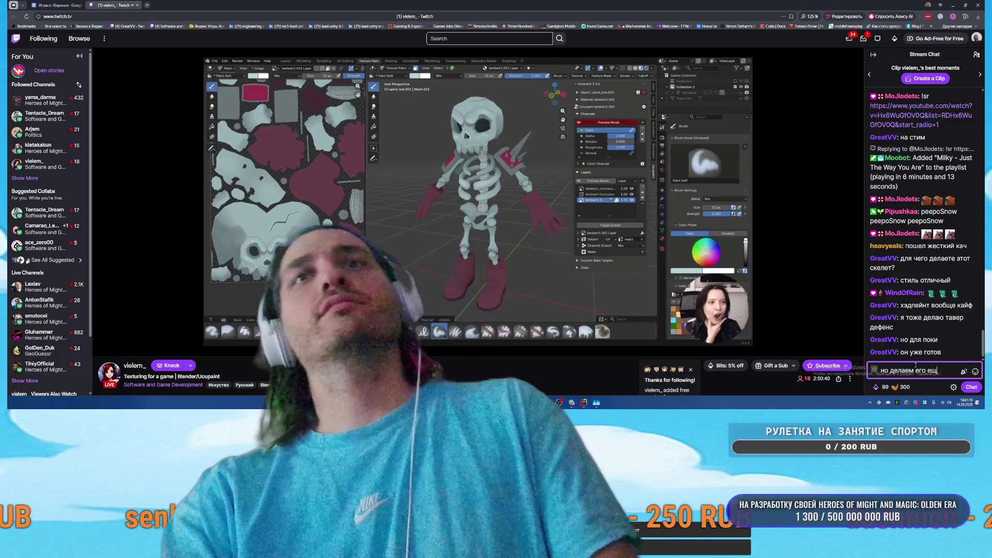
text(е лучше)
key(Return)
text(точне)
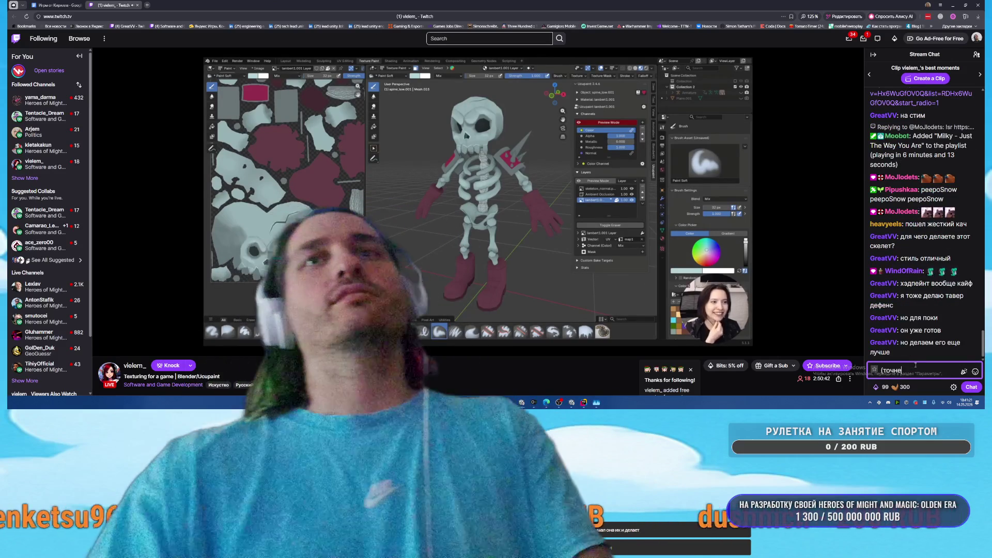
text(е он не готов)
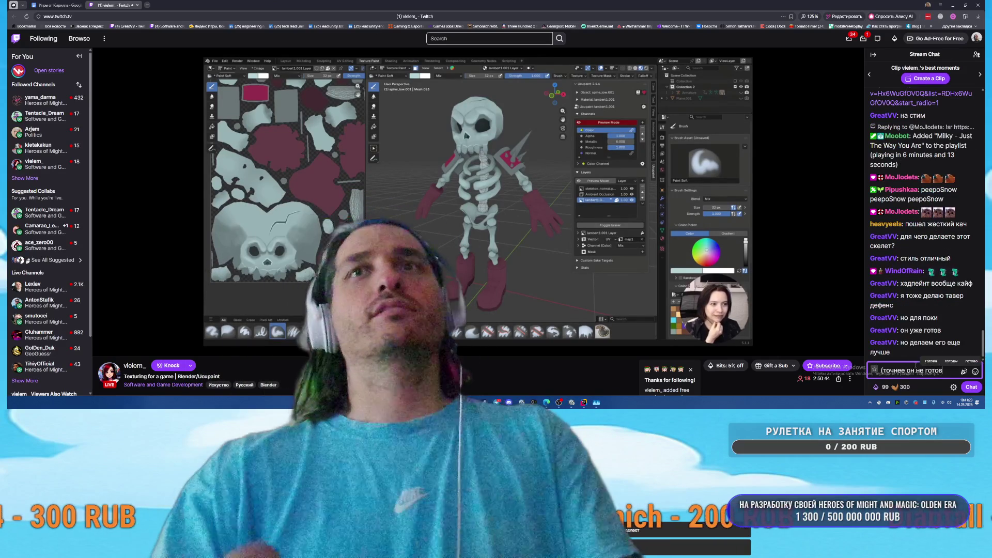
text( само собой но)
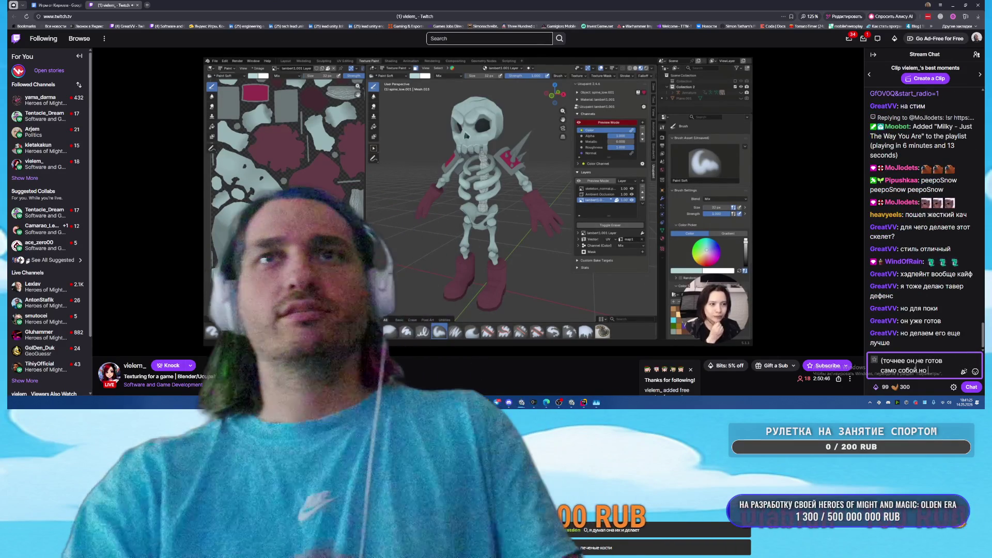
text( мы его уже тестировали))
key(Return)
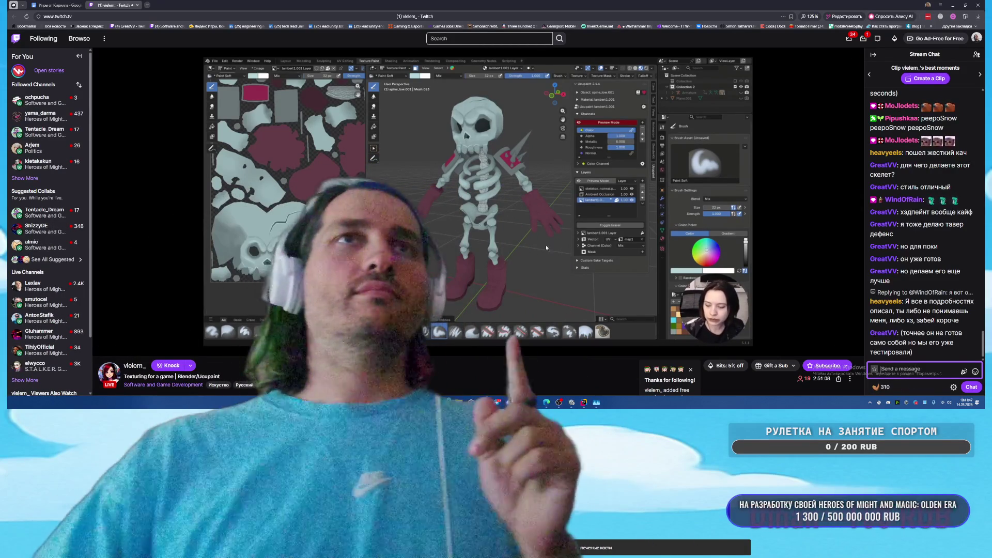
Enter 'play google wizard merge' in a new tab's address bar and highlight the matching suggestion
click(147, 5)
text(p)
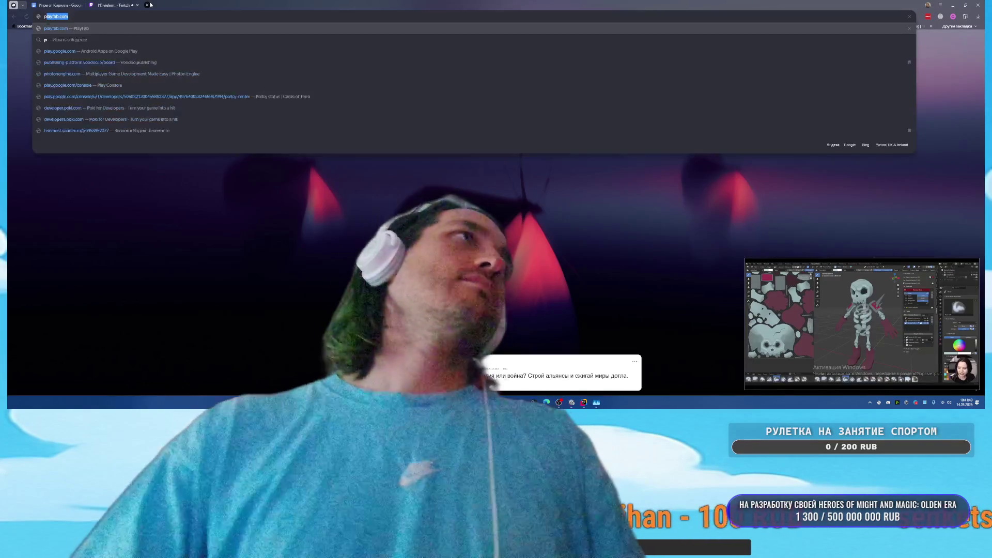
text(lay google p)
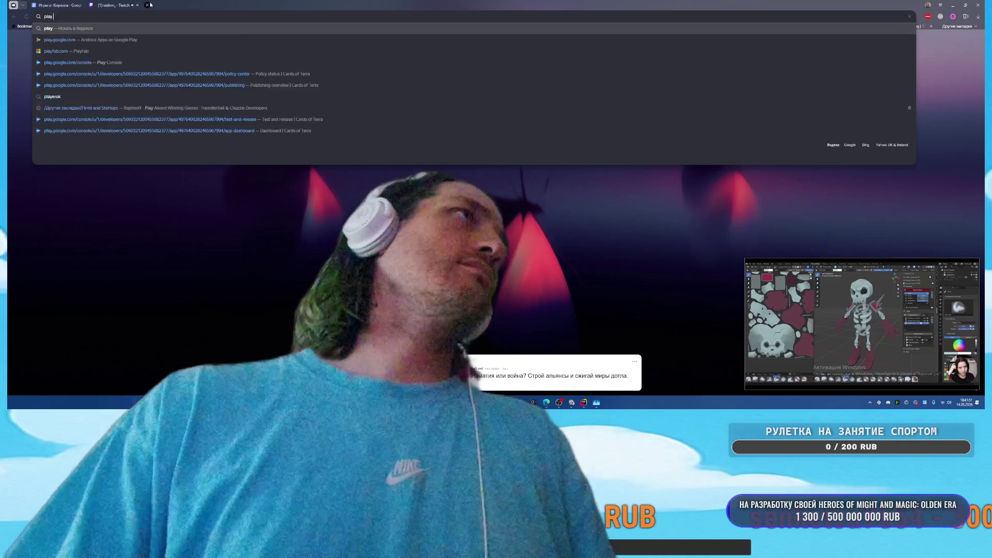
text(lay)
key(BackSpace)
key(BackSpace)
key(BackSpace)
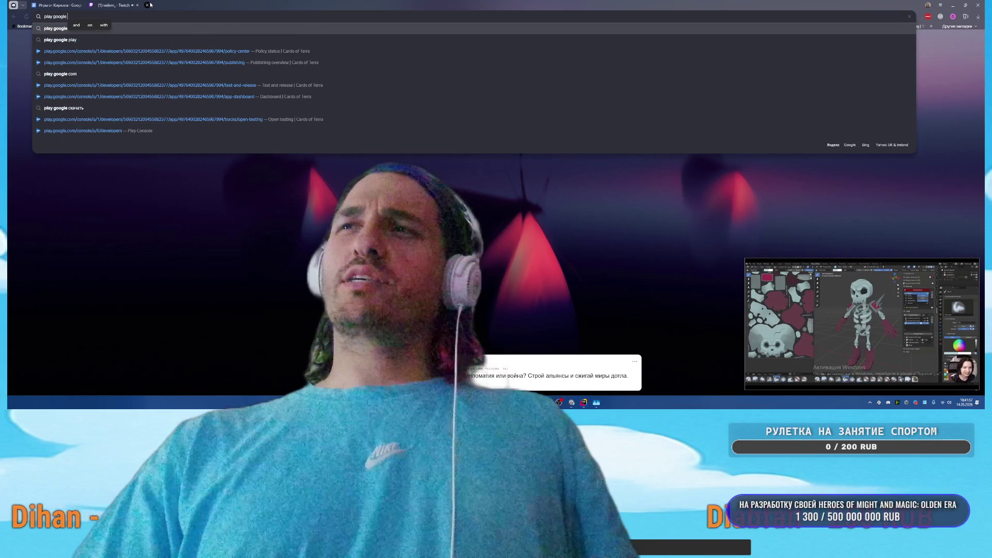
text(wizard merge)
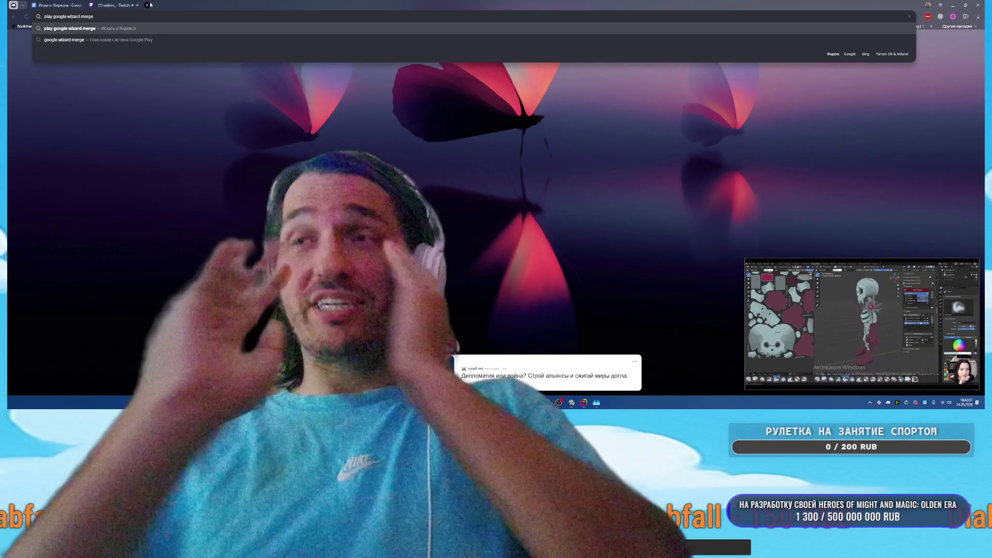
key(Down)
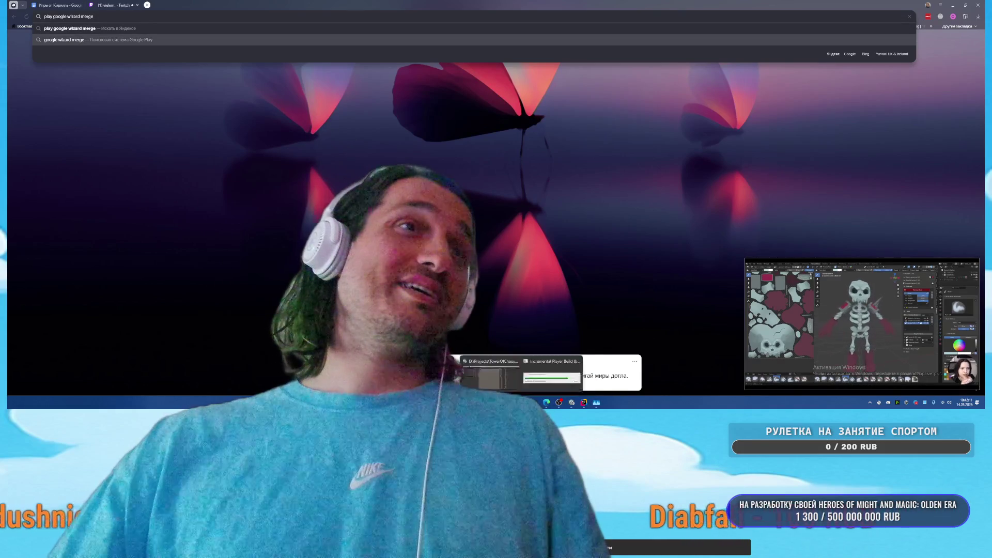
mouse_move(897, 357)
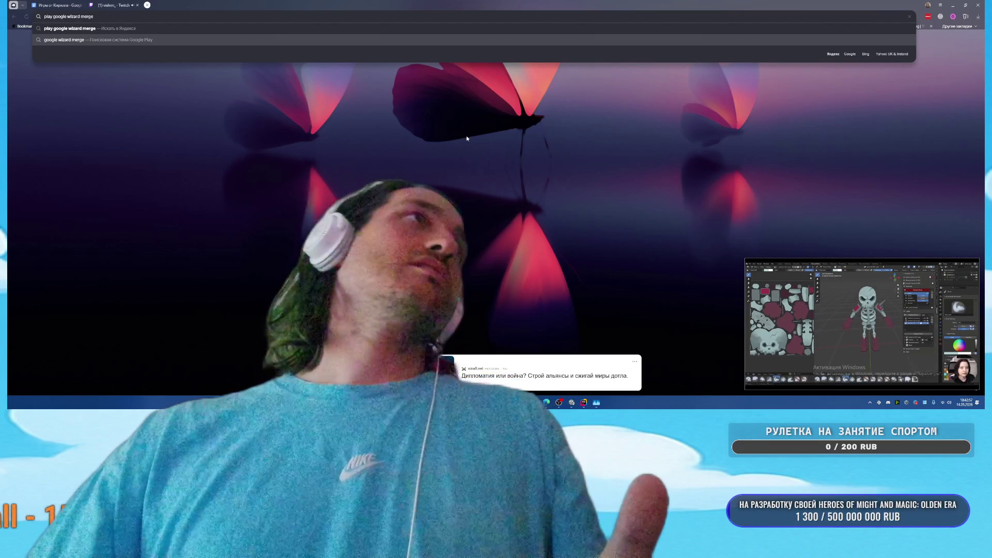
Dismiss the search suggestions and go back to the Twitch stream tab
click(466, 136)
click(116, 9)
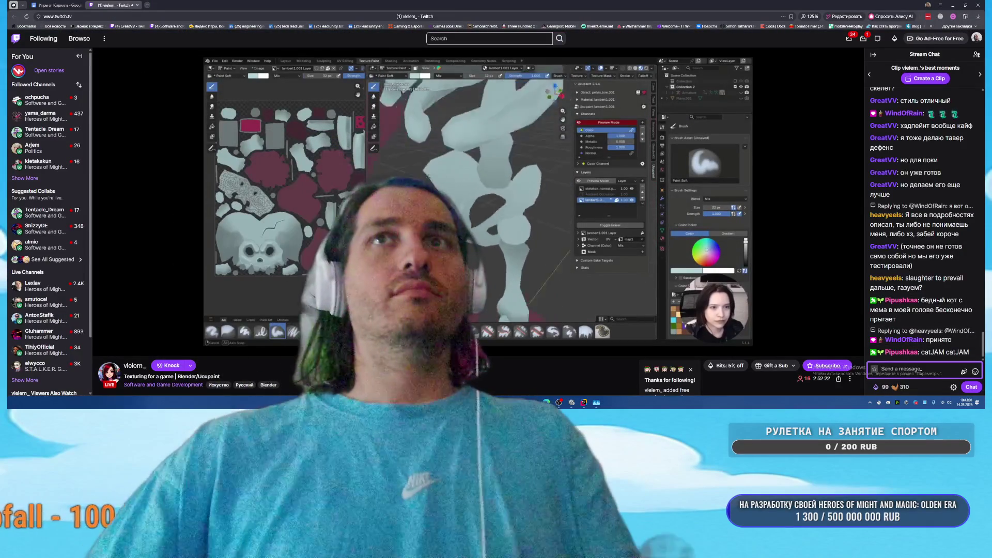
Tell chat the project team totals about 10 people, with 2-3 on the others
text(ну хорошо)
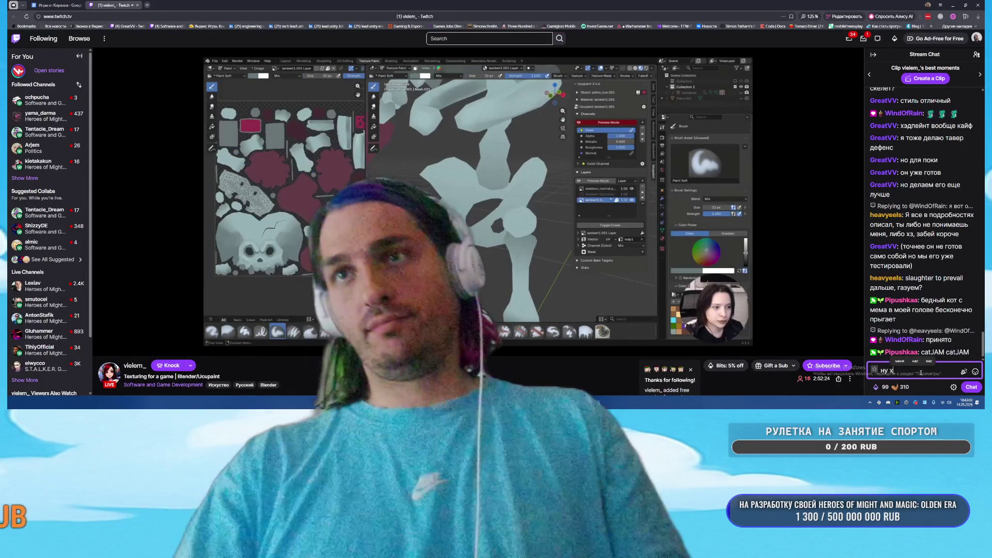
text( у меня)
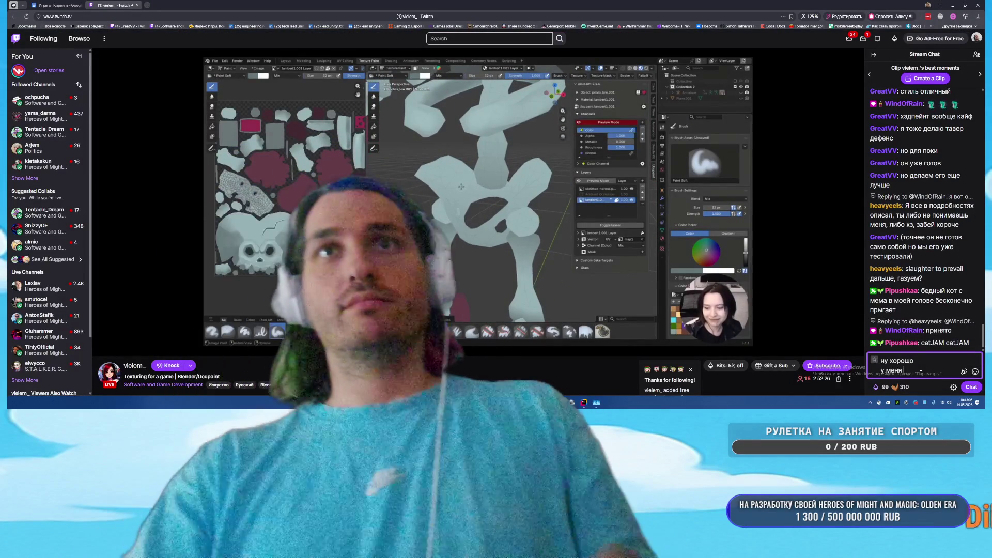
text( команда на про)
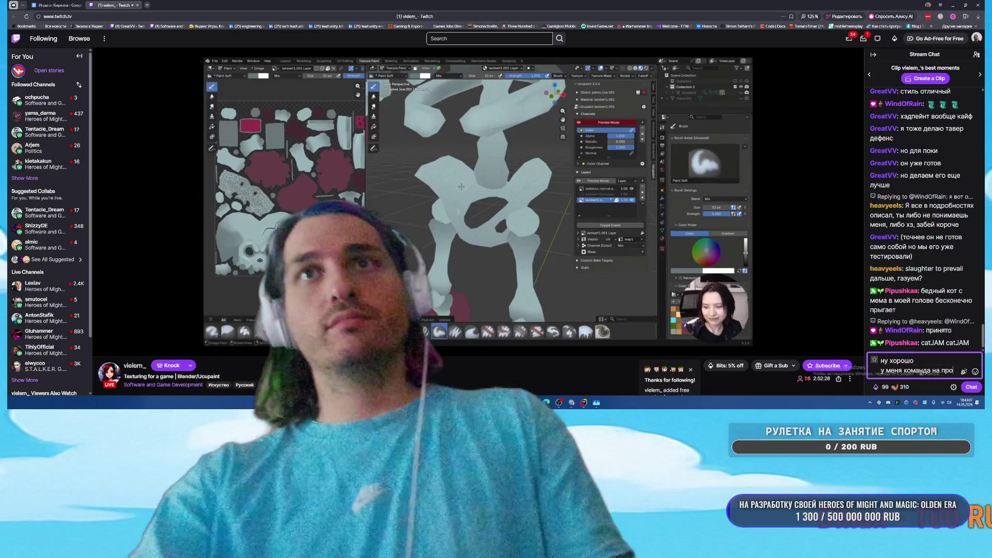
text(екте по аниме де)
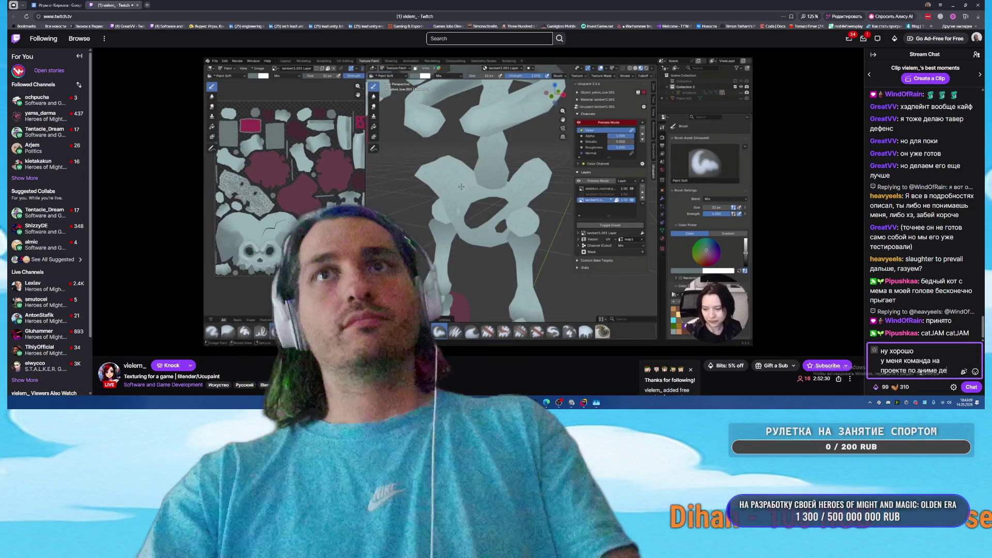
text(воче)
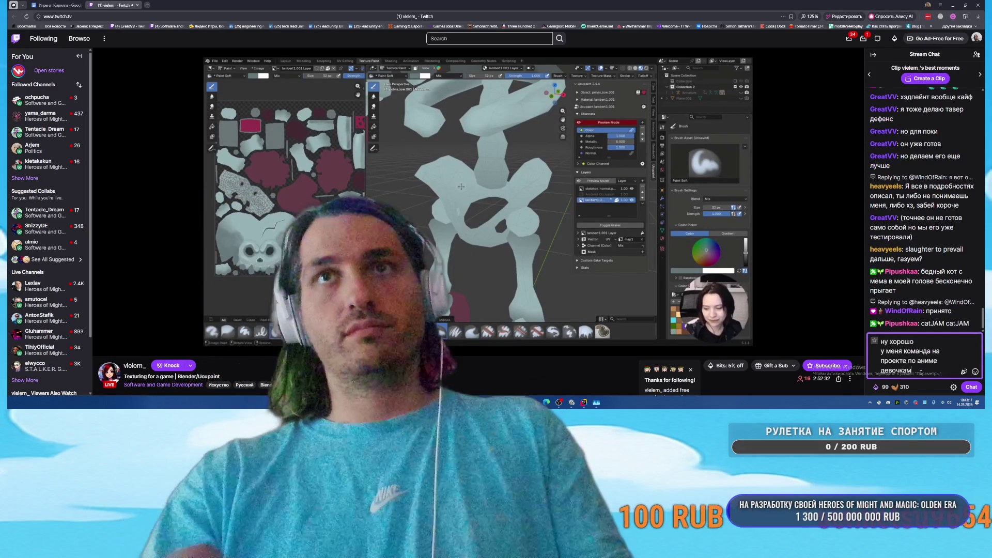
text(ммарно 10)
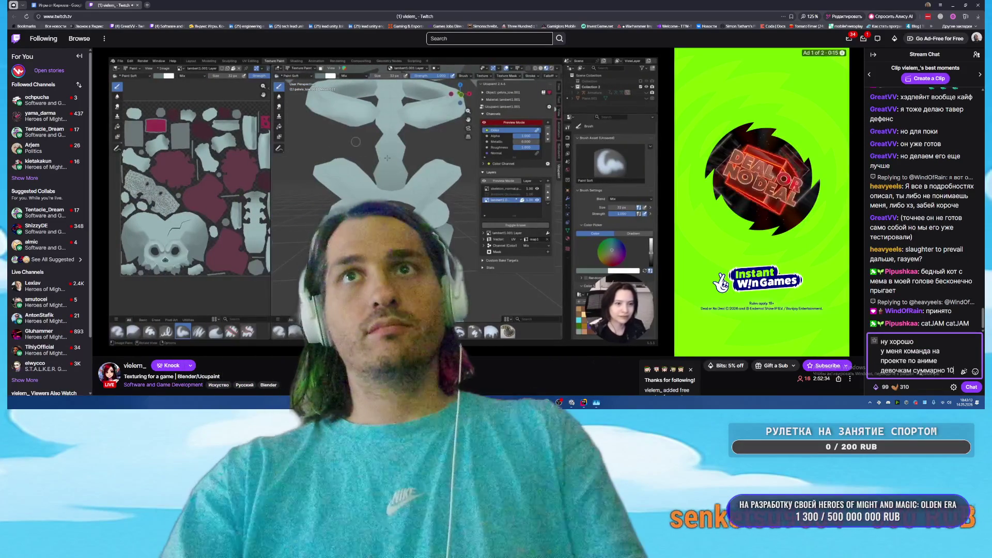
text( человек)
key(Return)
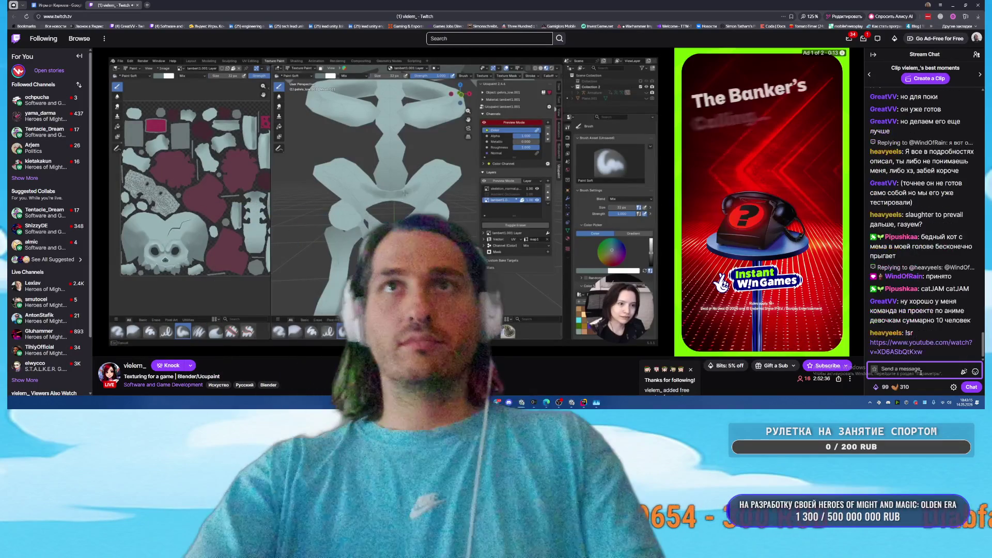
text(а на ост)
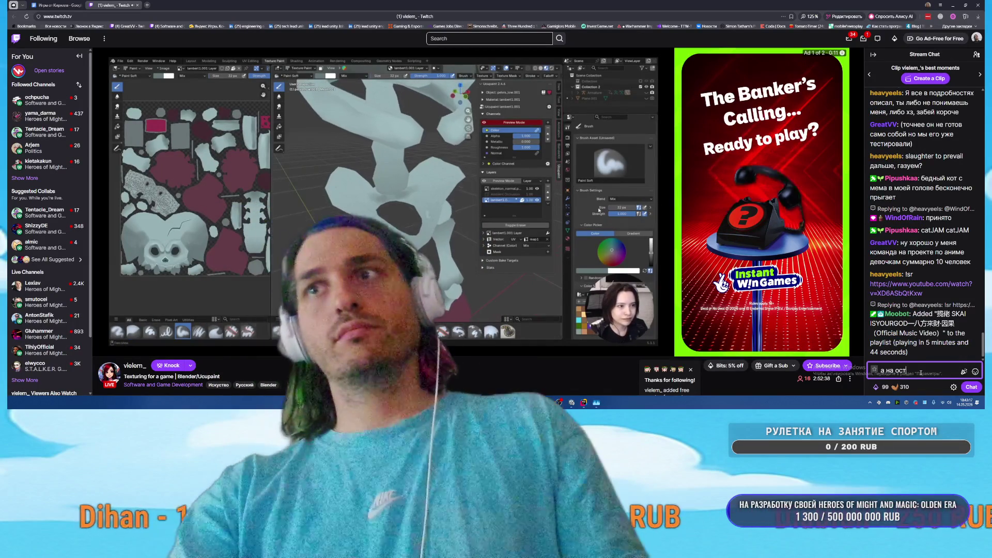
text(альных тоже 2-3)
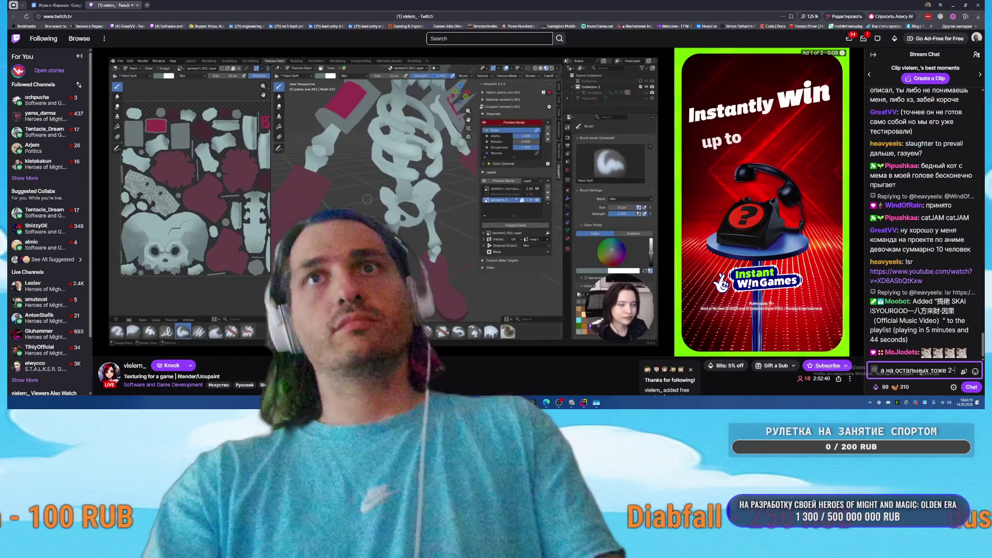
key(Return)
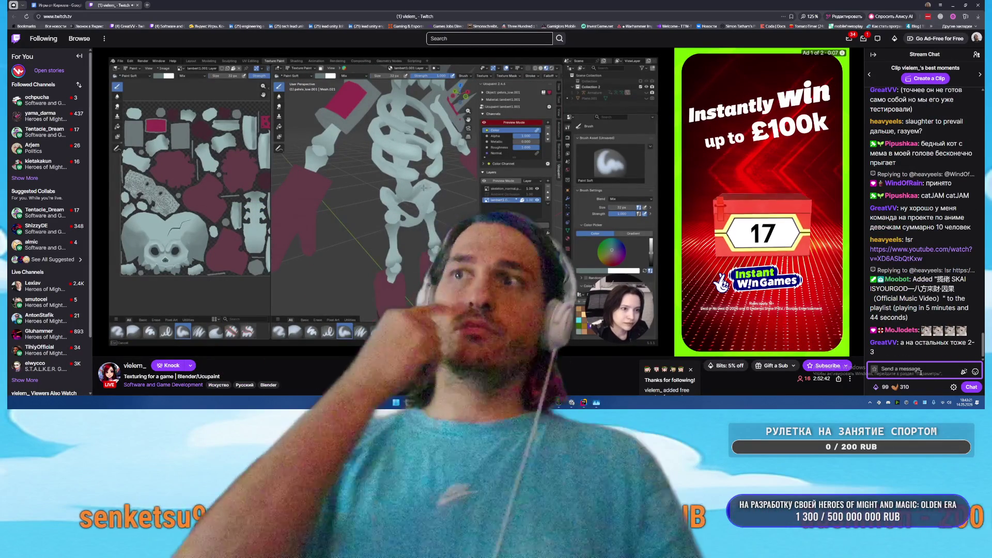
Post about advertising your underground stream where all these games are made
text(можно у мен)
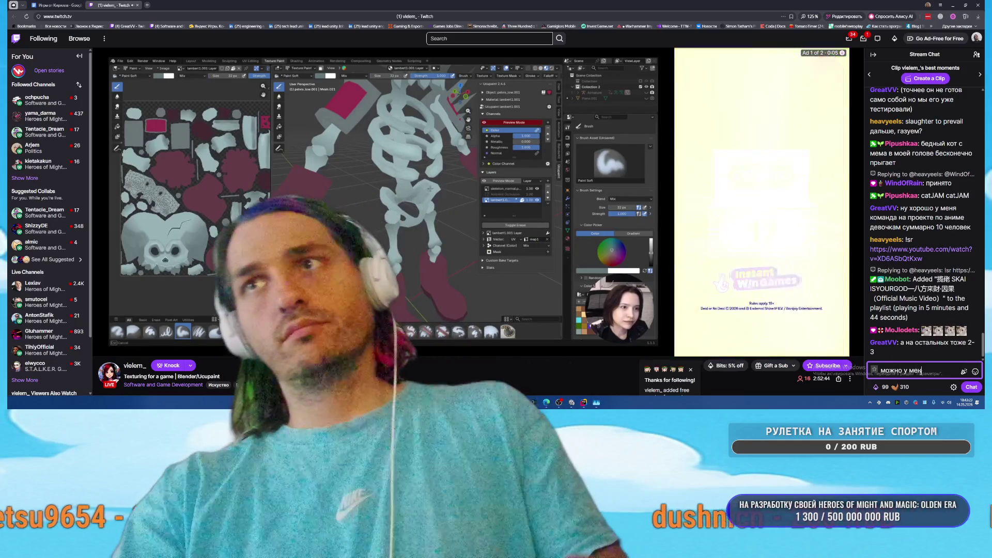
key(BackSpace)
key(BackSpace)
key(BackSpace)
text(сделаю)
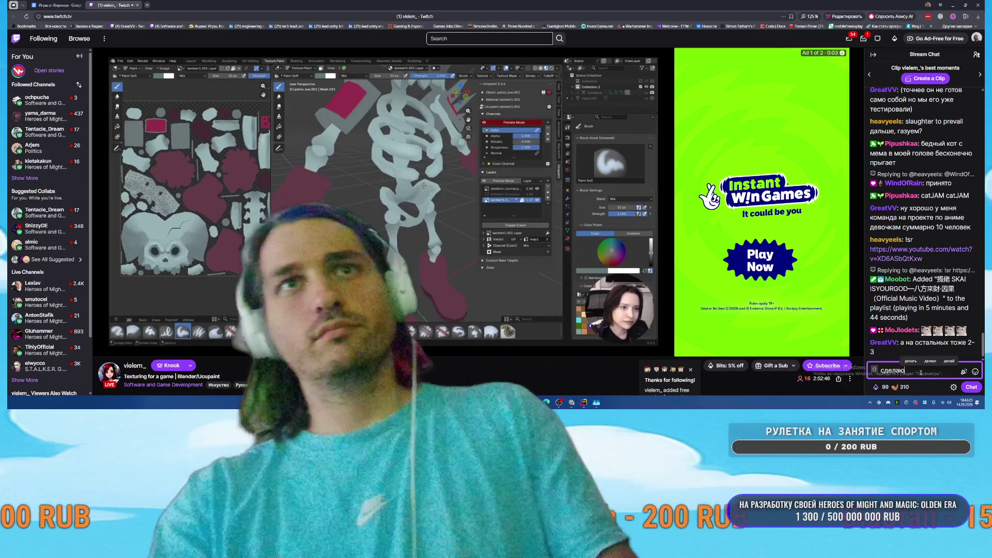
text( рекламу своего)
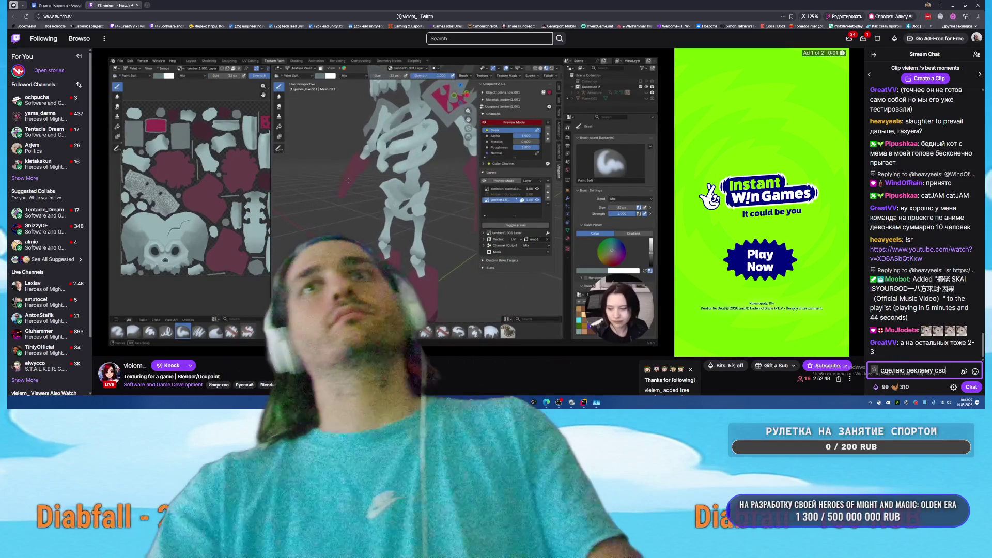
key(BackSpace)
key(BackSpace)
key(BackSpace)
text(андегр)
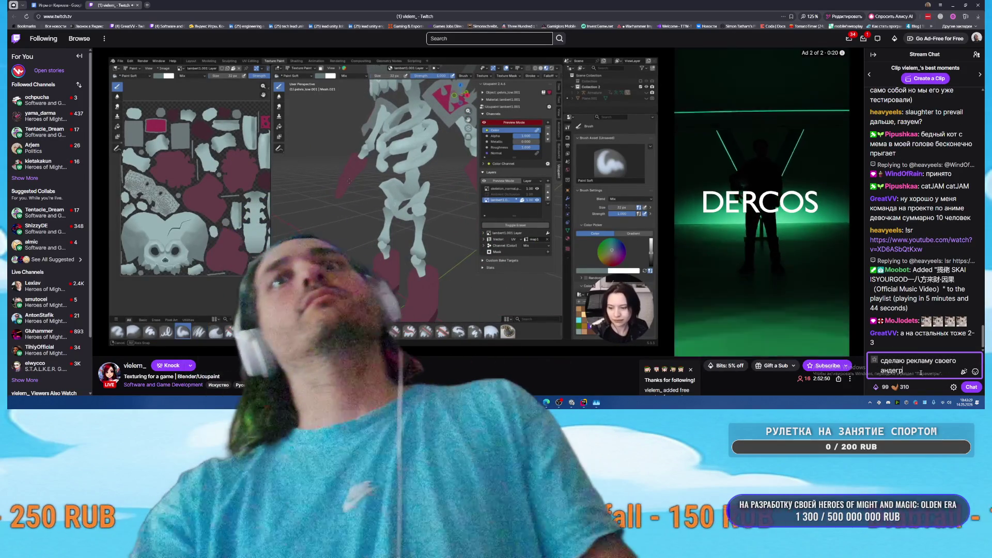
text(аунд стрима)
key(Return)
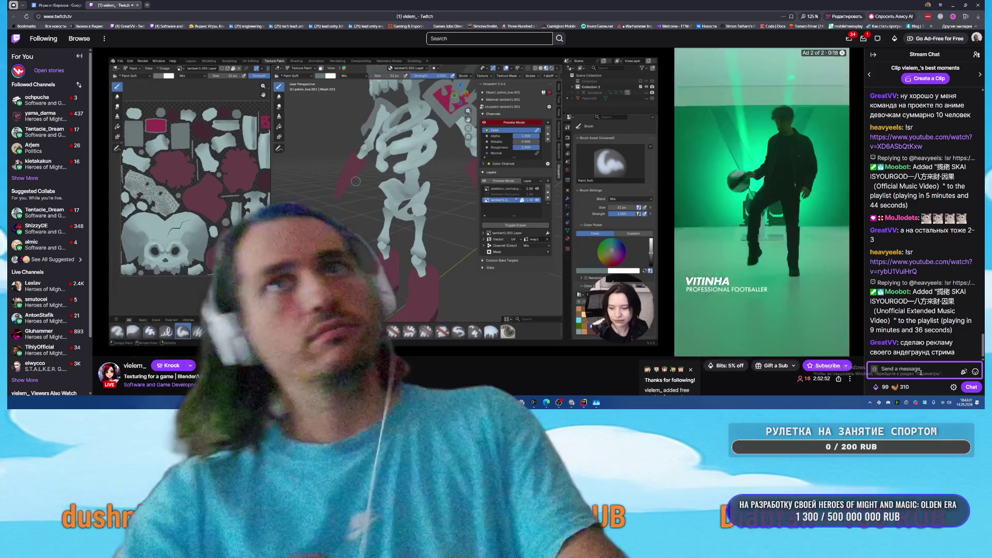
text(где я собствен)
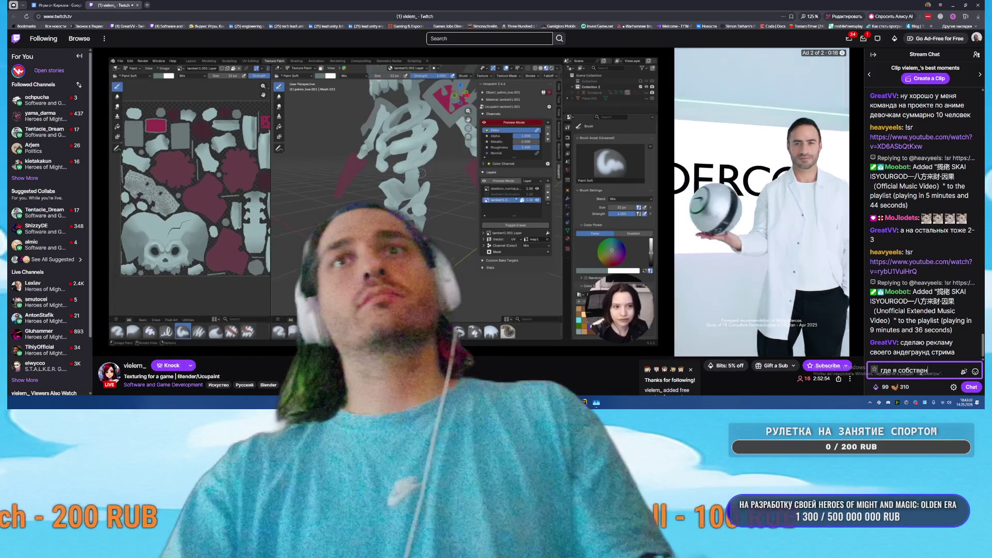
text(но делаю все эти и)
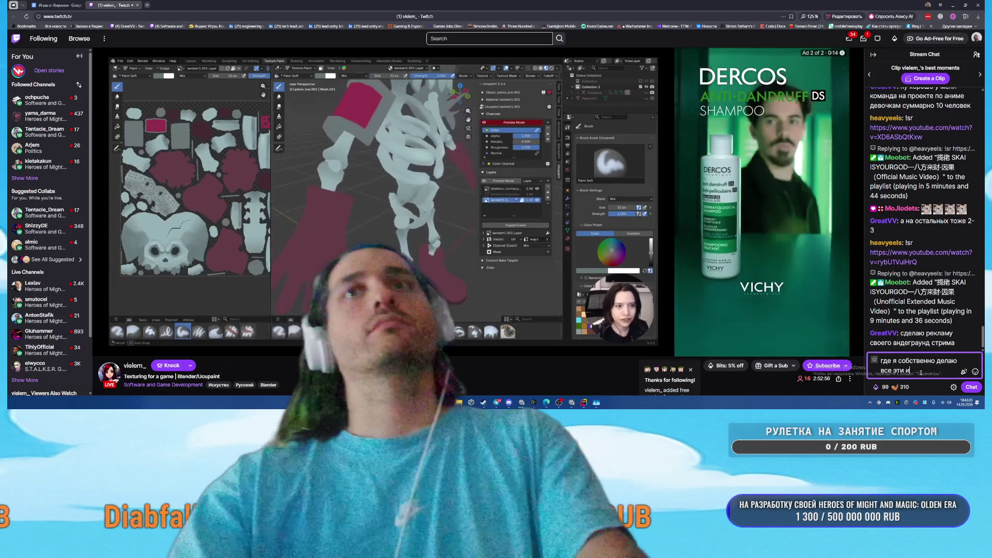
text(гры)
key(Return)
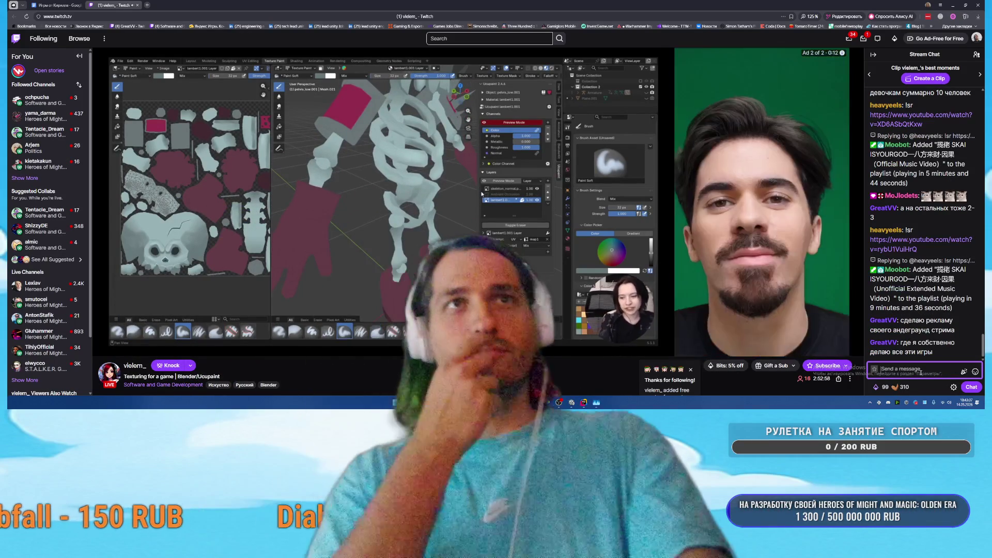
Reply that only 6 people there actually get paid
text(не успешный)
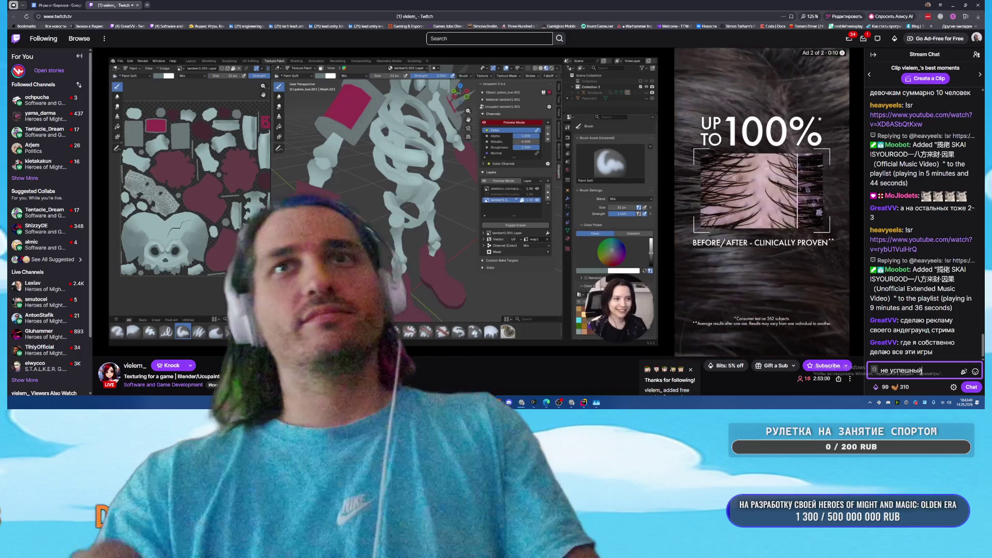
key(Return)
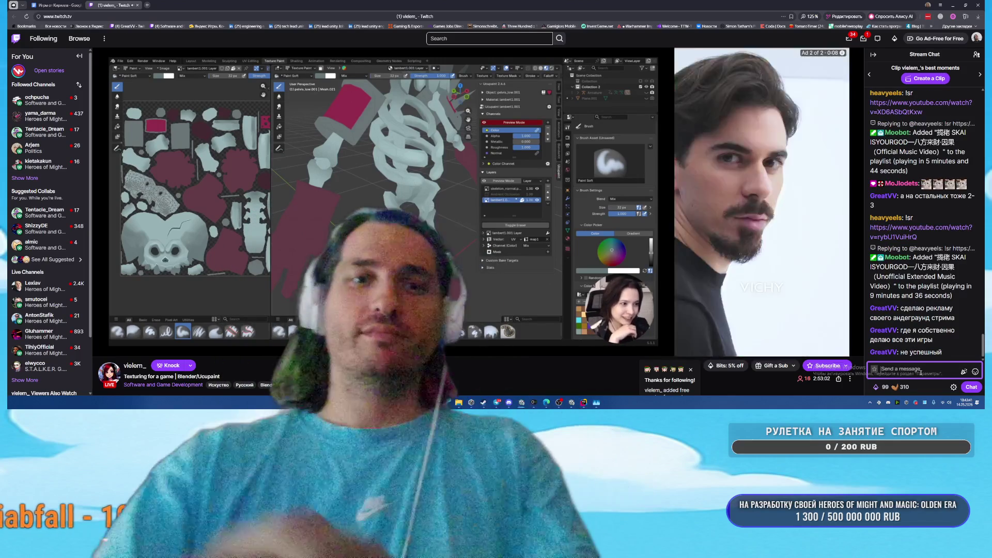
text(че)
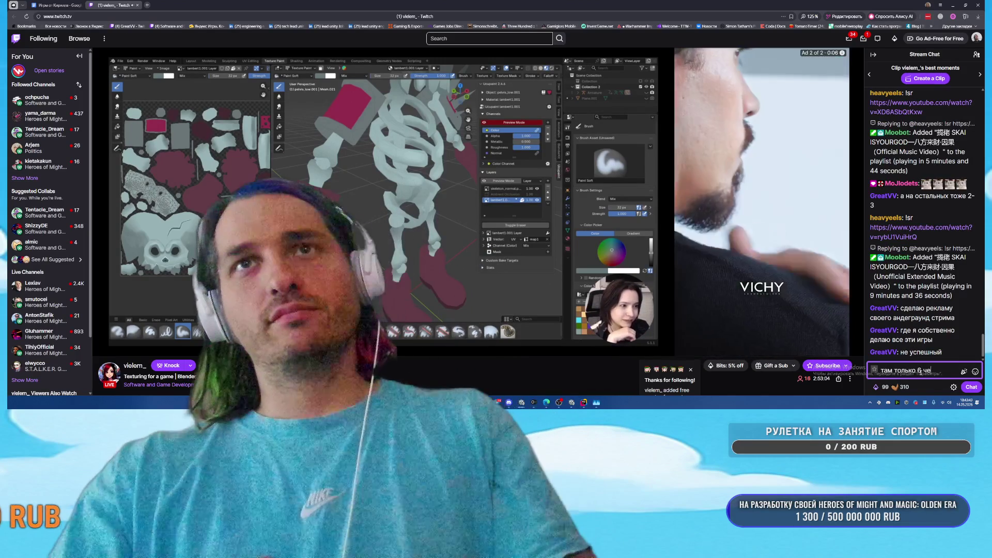
text(ловек зарплату получают)
key(Return)
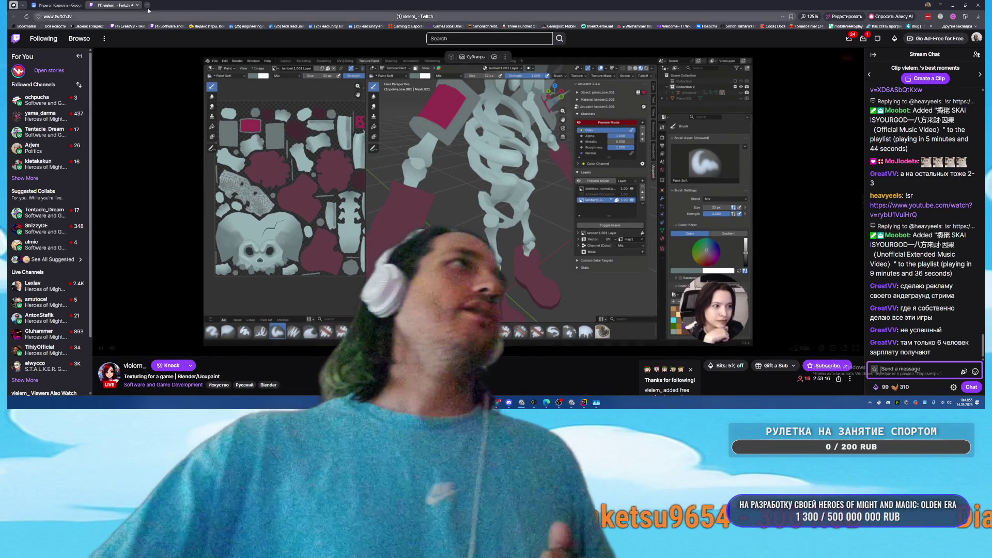
Close the Twitch tab, minimize Chrome to check Unity's build, and return to Rider
key(ctrl+w)
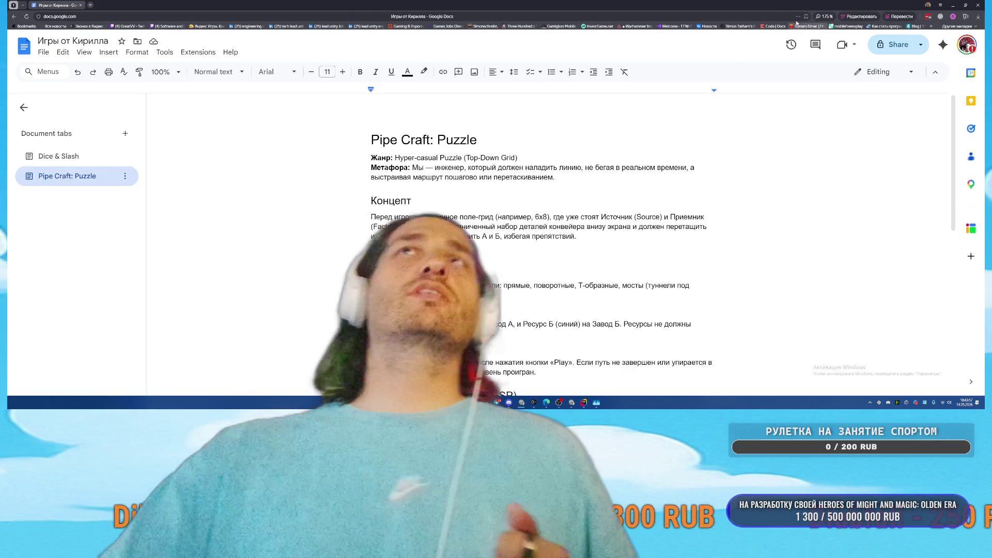
click(534, 402)
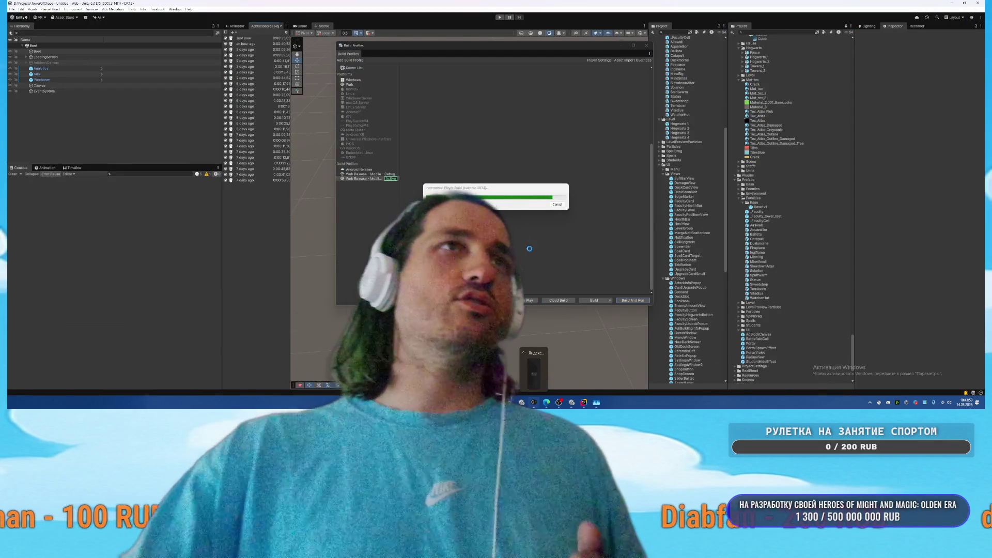
click(583, 403)
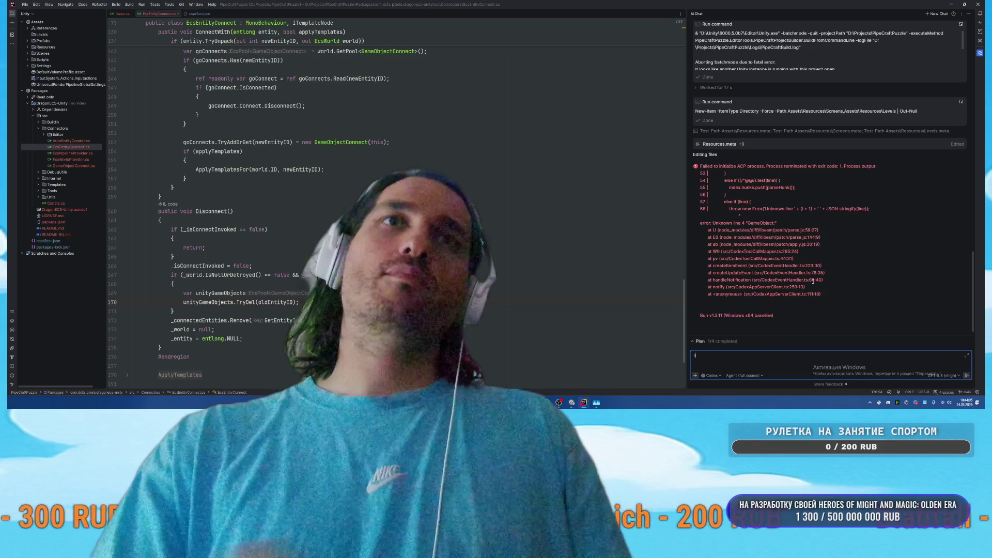
Send 'повтори' so the Codex agent retries its last step, then switch to Unity
text(nordри)
key(Return)
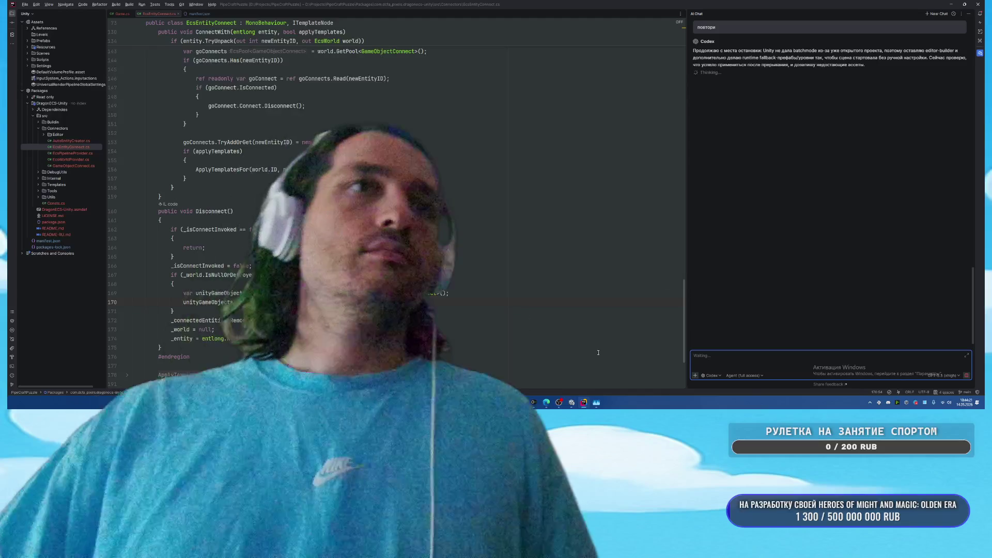
click(573, 411)
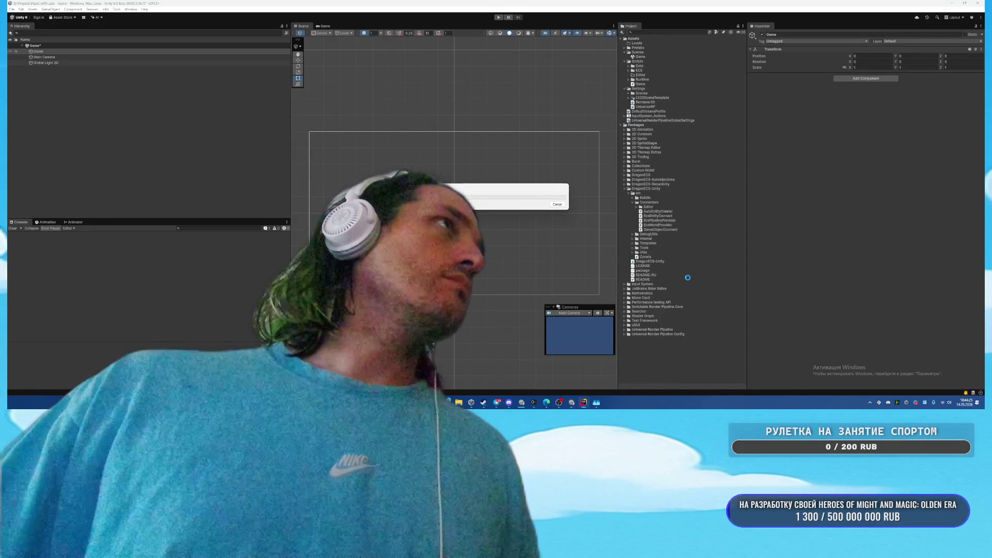
Switch from the Unity editor back to Rider to follow the agent's reply
click(583, 403)
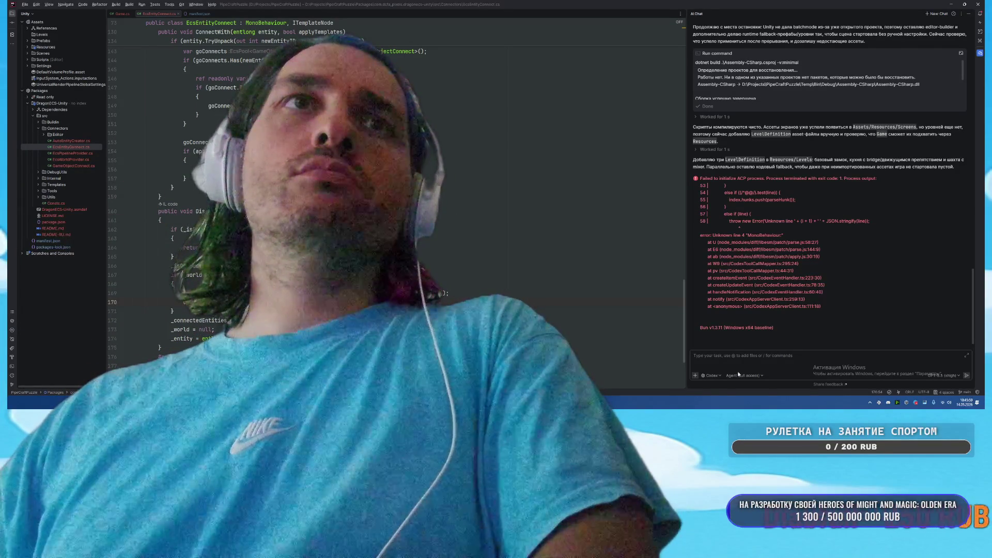
Send 'продолжай' in Rider's AI chat so Codex resumes its work
click(750, 360)
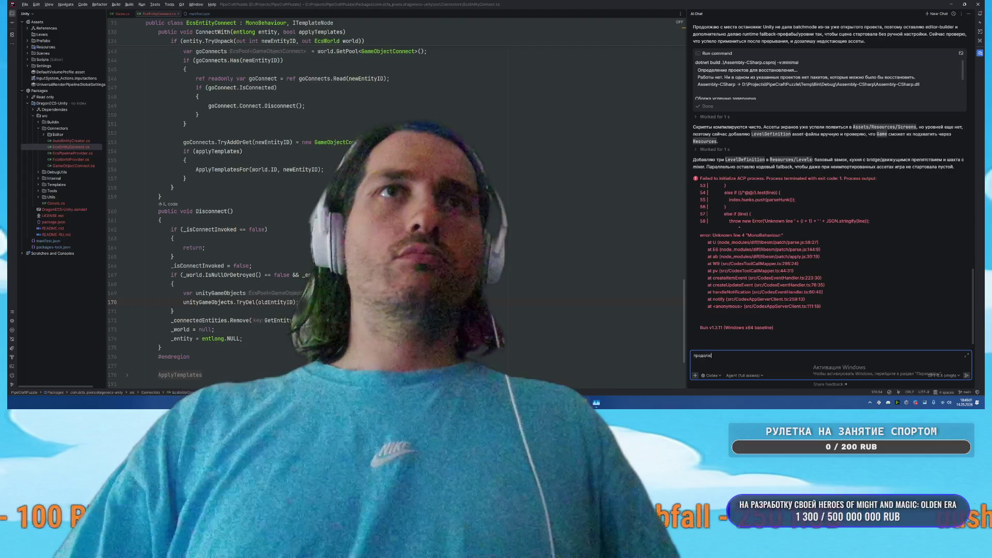
text(должай)
key(Return)
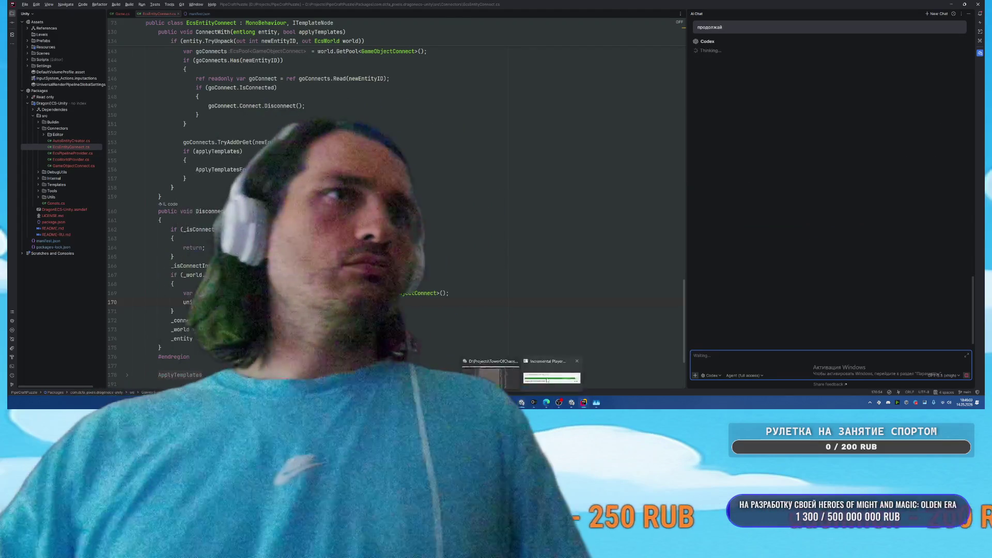
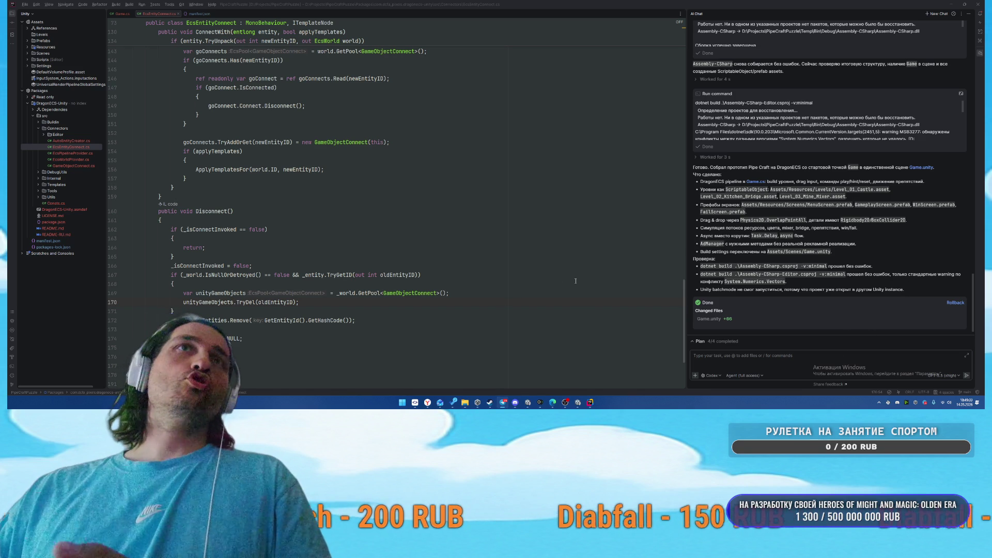
Switch from Rider to the Unity Editor showing the Pipe Craft Game scene
key(alt+Tab)
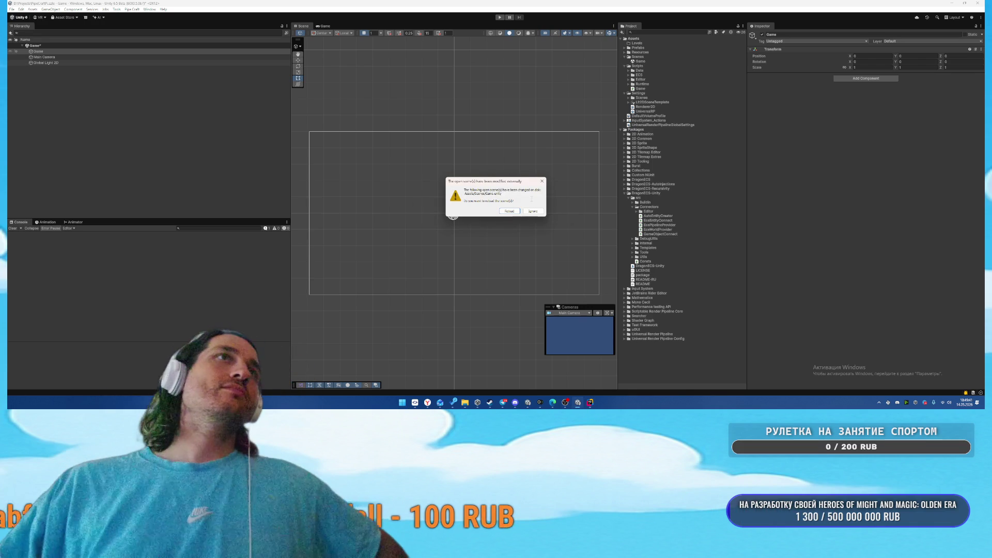
Reload the externally modified Game scene and move the Game object above Main Camera
click(506, 211)
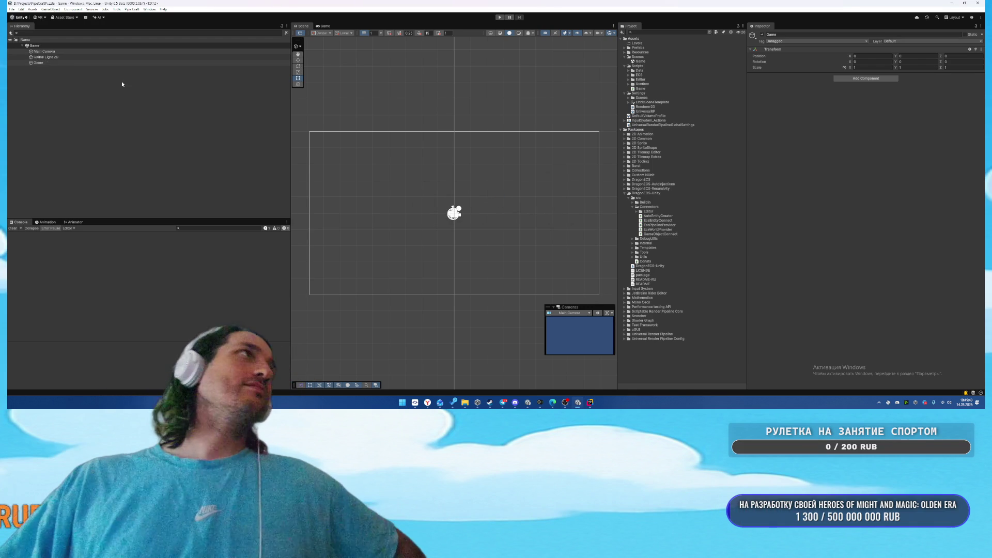
click(66, 63)
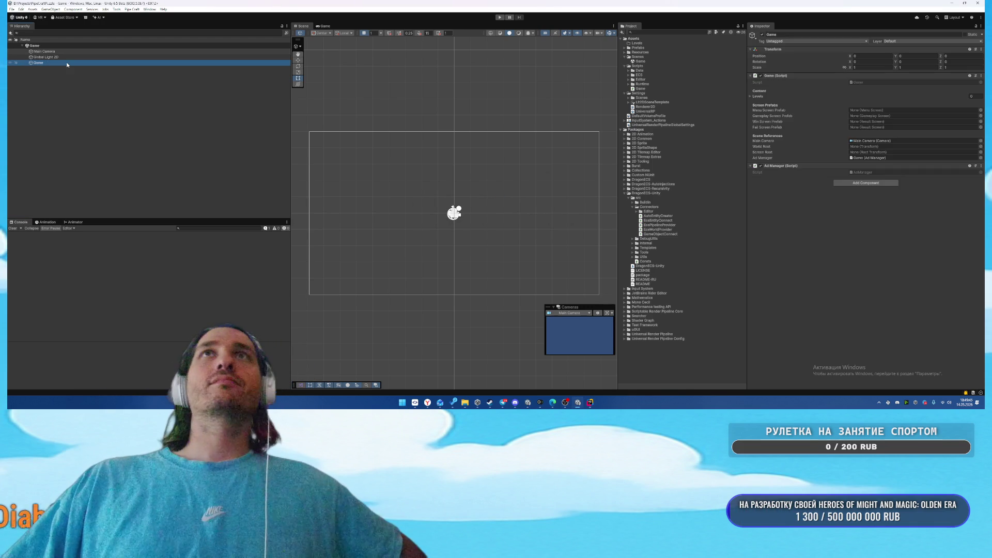
drag(66, 51, 66, 49)
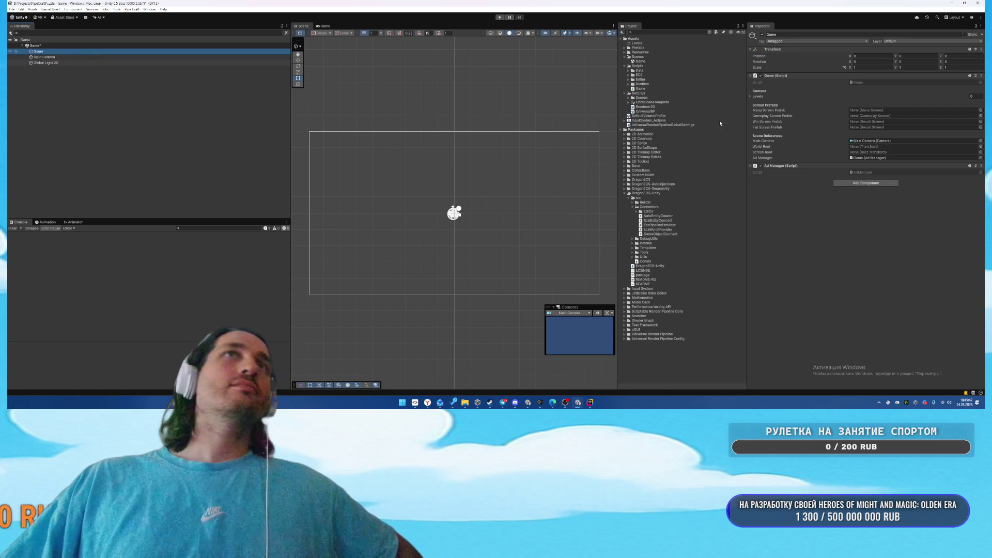
Expand Prefabs > Screens in the Project window and save the Game scene
click(625, 48)
click(639, 52)
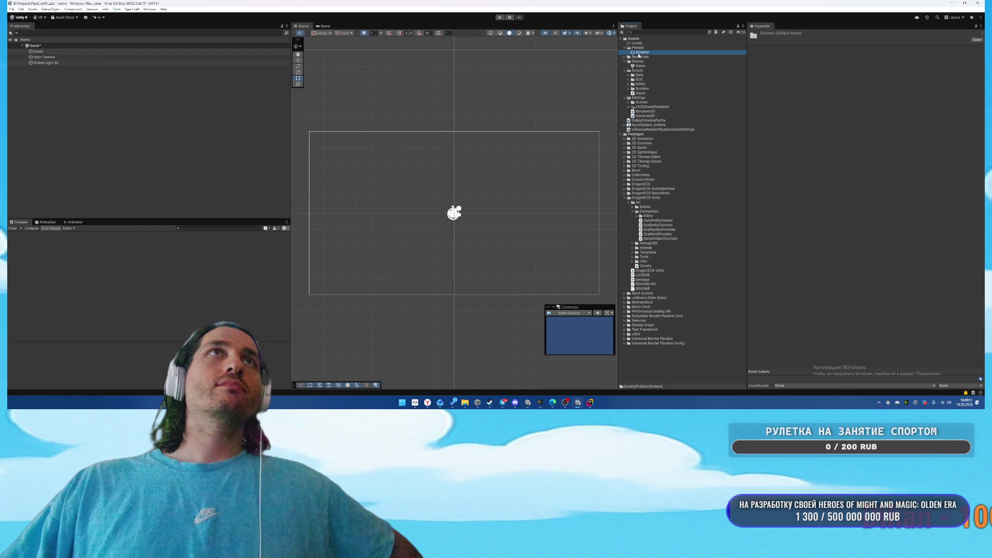
click(139, 122)
key(ctrl+s)
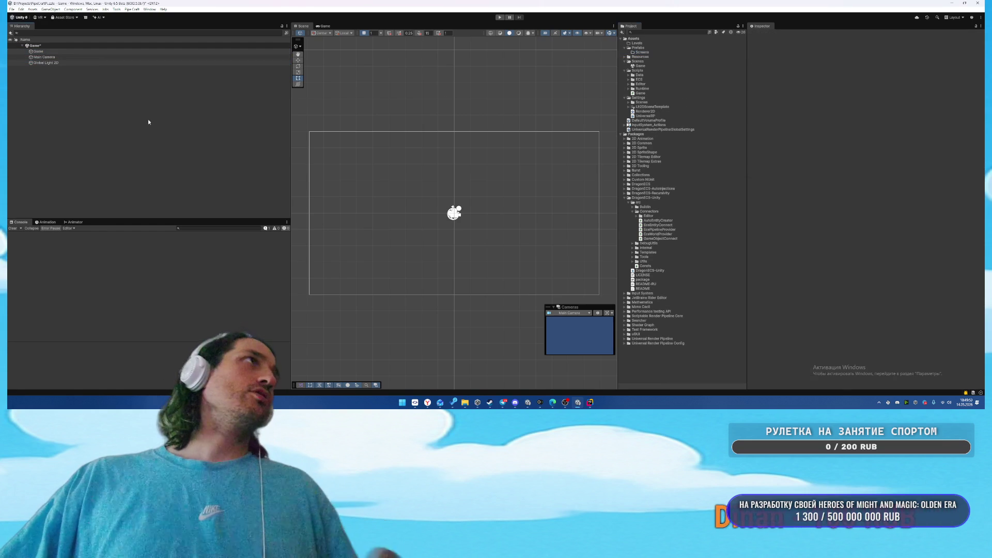
Select the Game object and inspect its Menu Screen Prefab reference
click(132, 51)
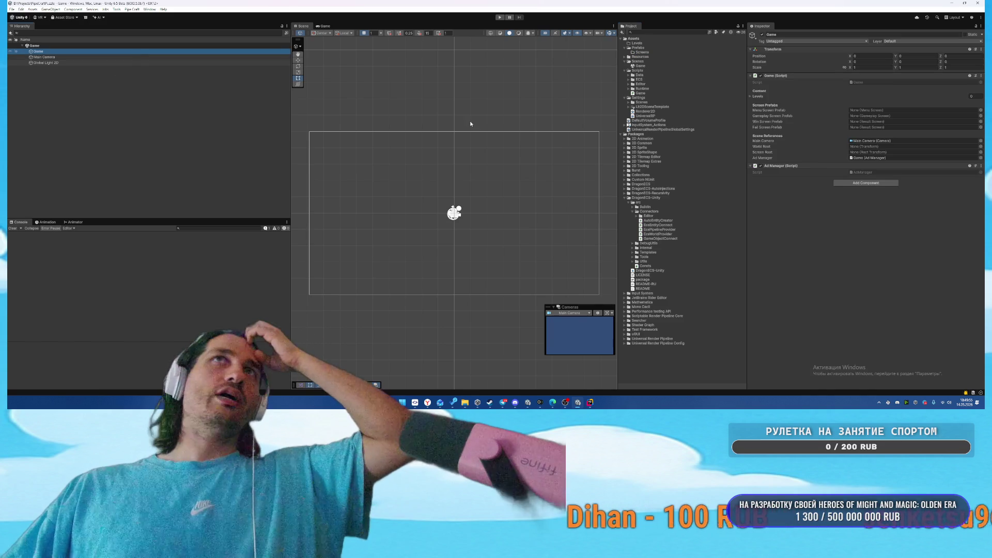
click(970, 111)
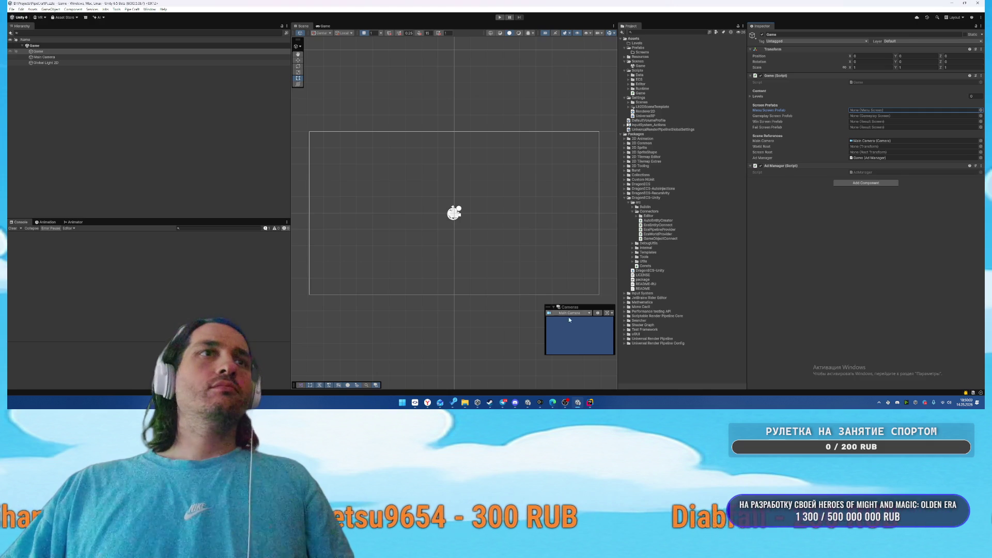
click(628, 61)
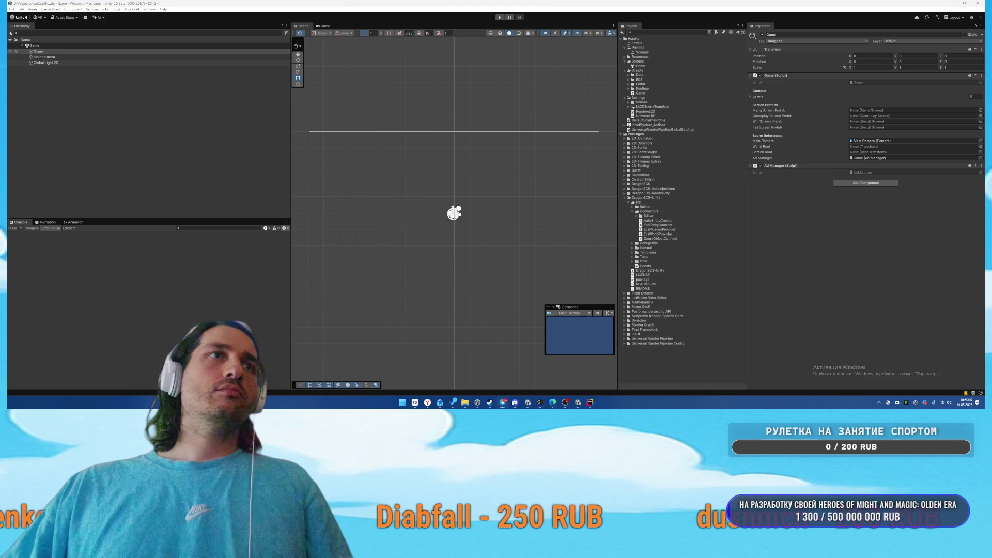
Ask Rider's AI assistant 'еще раз все требования и проверь что они сделаны' to recheck requirements
click(590, 403)
click(749, 356)
text(пройди)
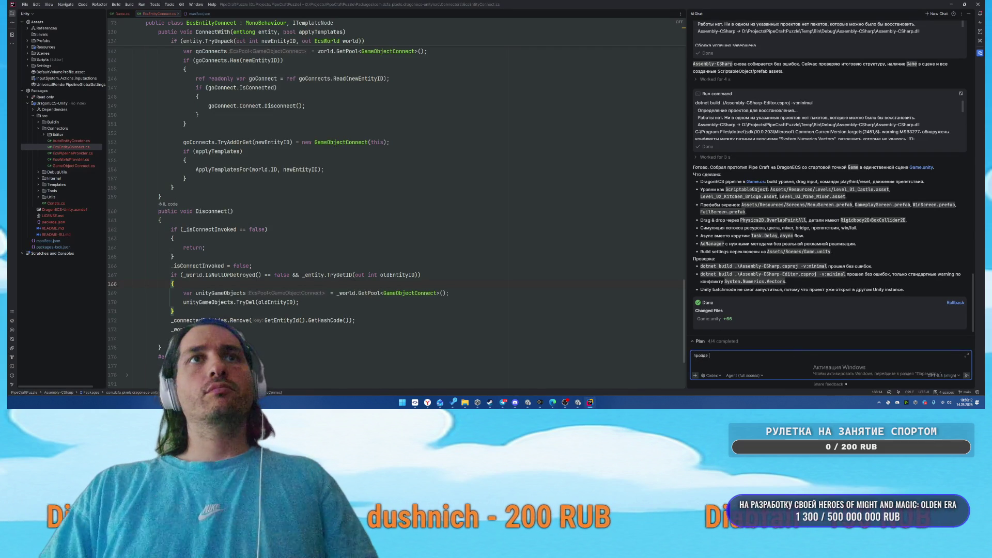
text(еще раз все т)
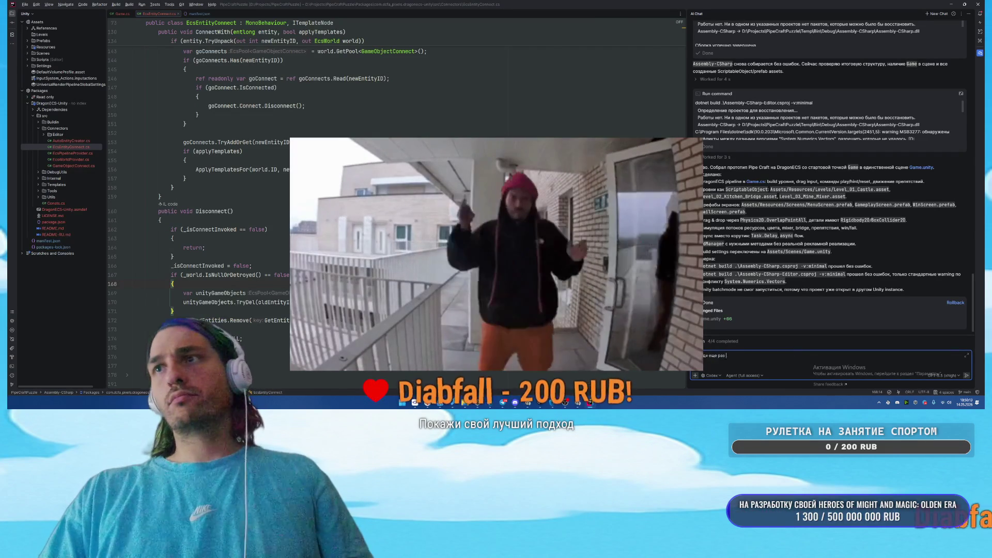
text(ребования и)
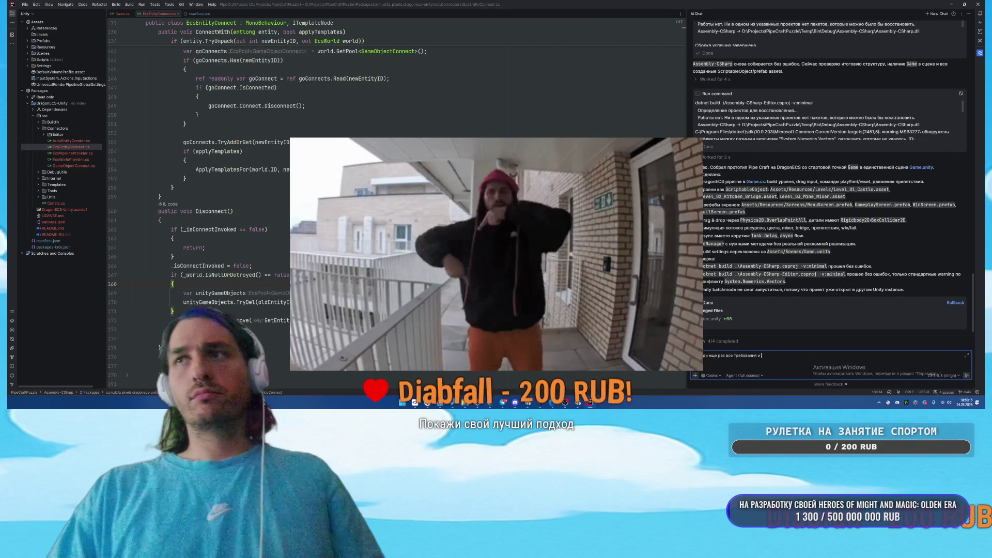
text( проверь что он)
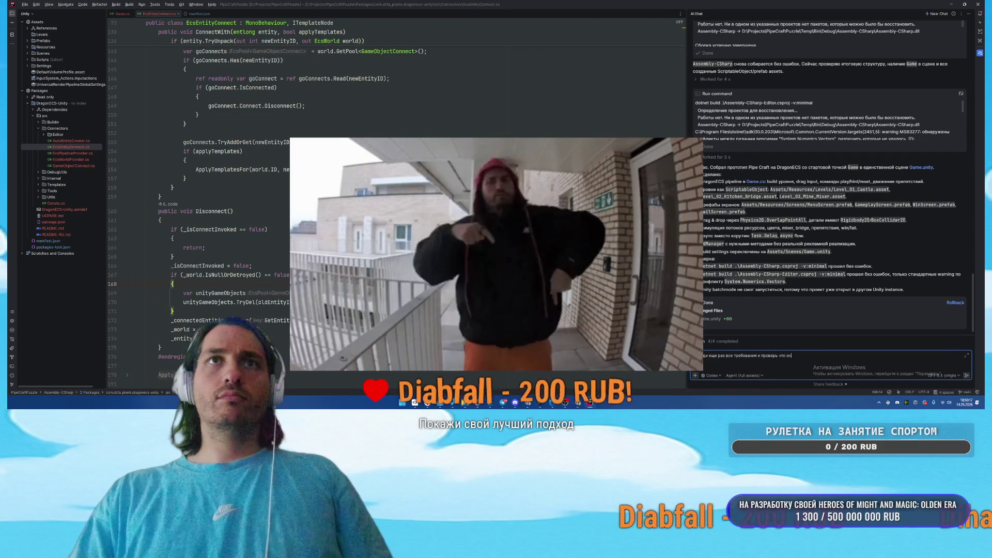
text(и сделаны)
key(Return)
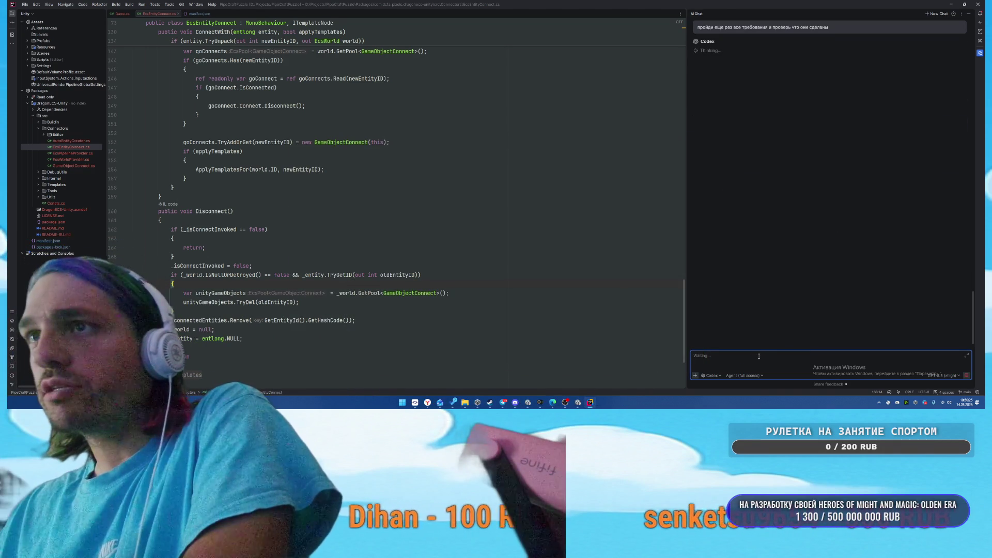
Cycle through open windows and bring the TowerOfChaos Unity project to the front
key(alt+Tab)
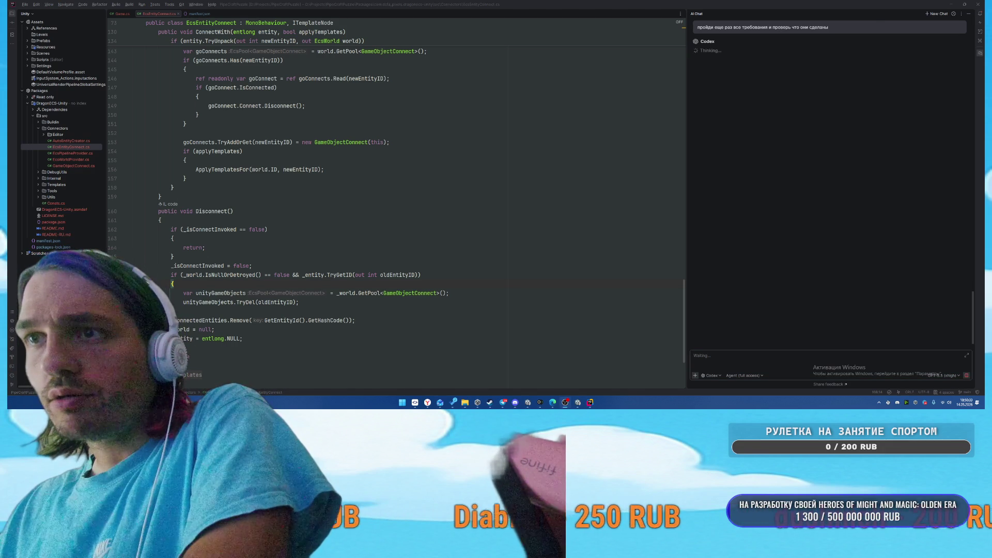
key(alt+Tab)
key(alt+Tab)
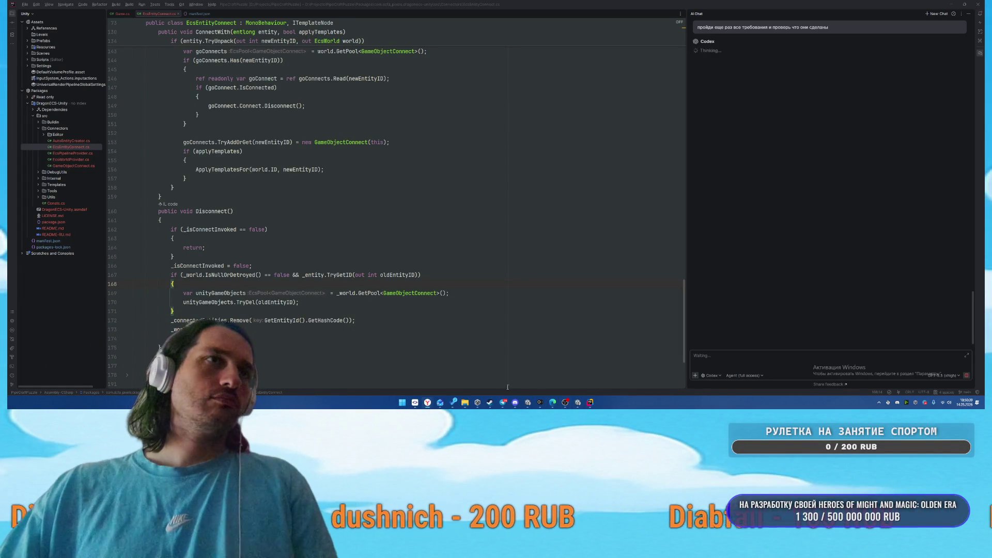
click(525, 406)
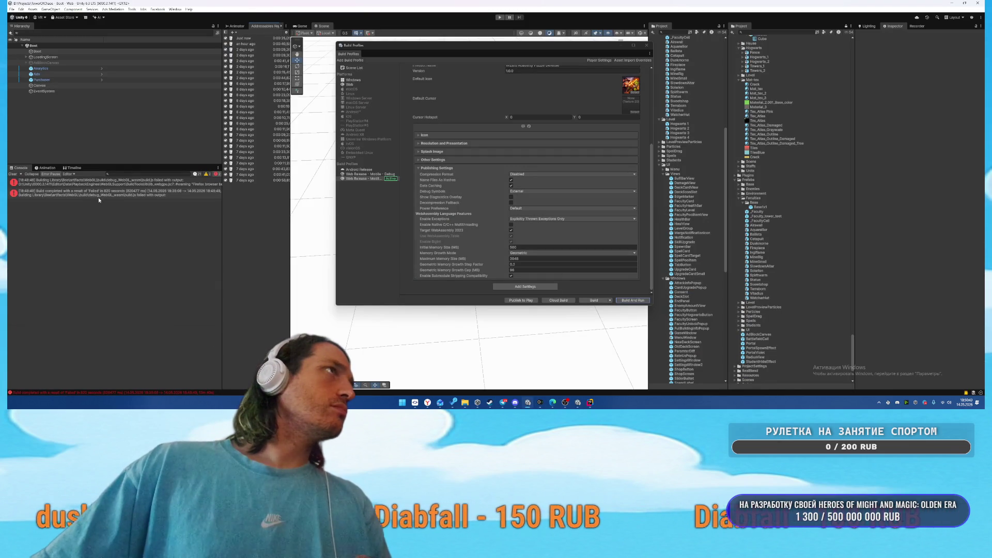
Show the full log of the failed Web build error and scroll through it
click(98, 196)
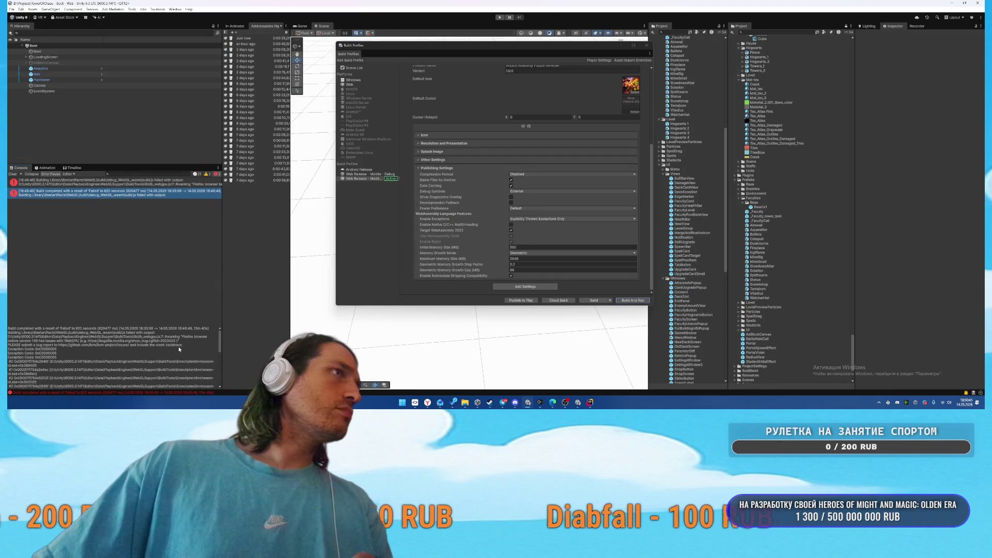
scroll(176, 345, down, 2)
scroll(177, 354, up, 3)
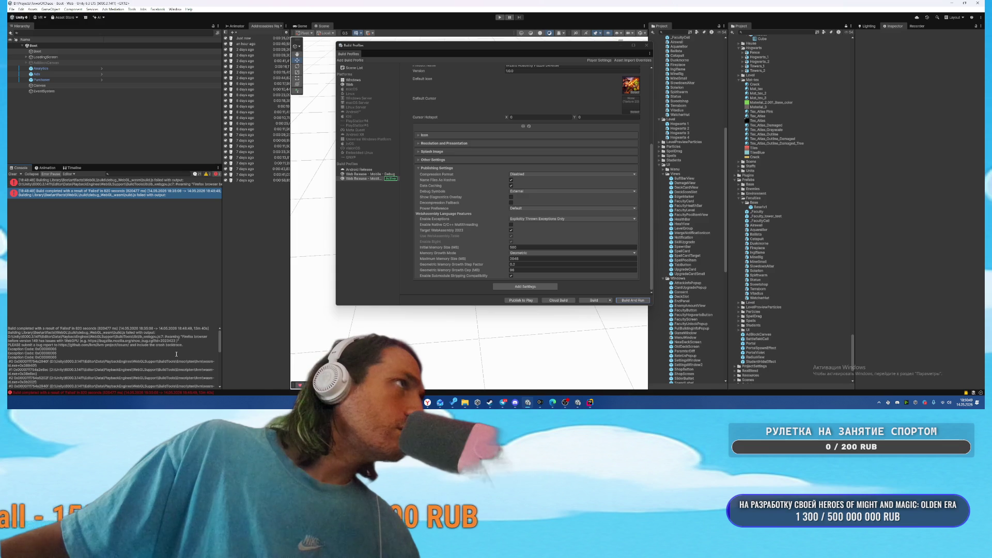
scroll(177, 355, down, 4)
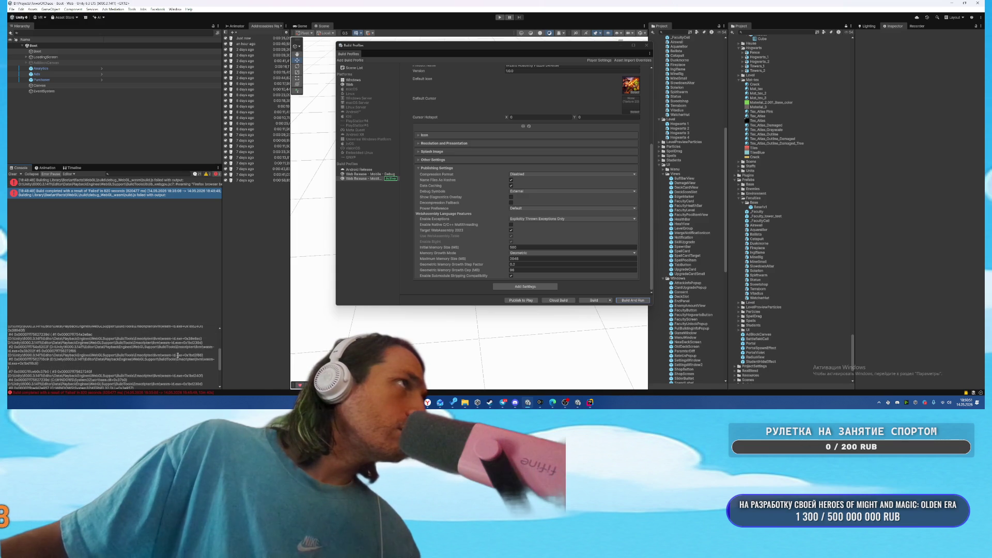
scroll(178, 355, down, 4)
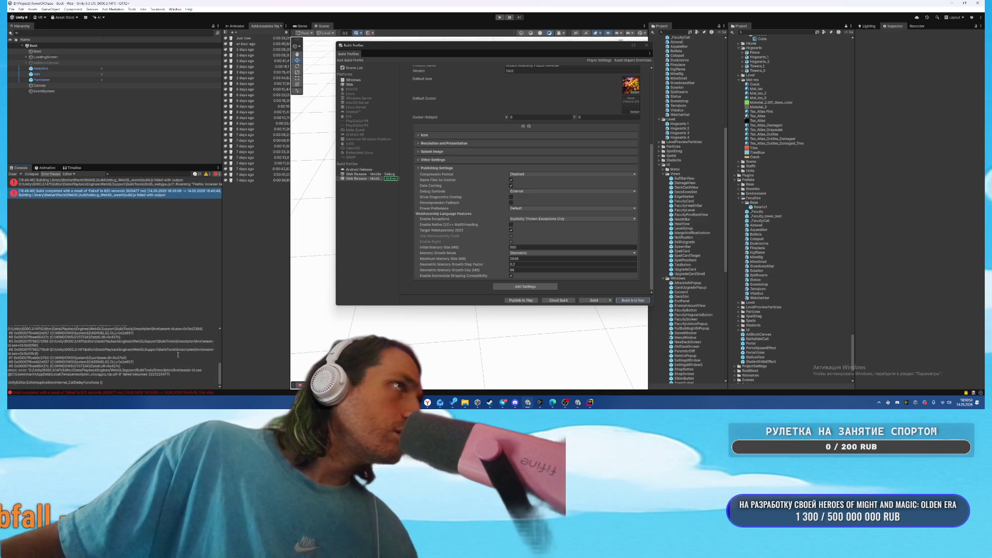
scroll(179, 353, up, 3)
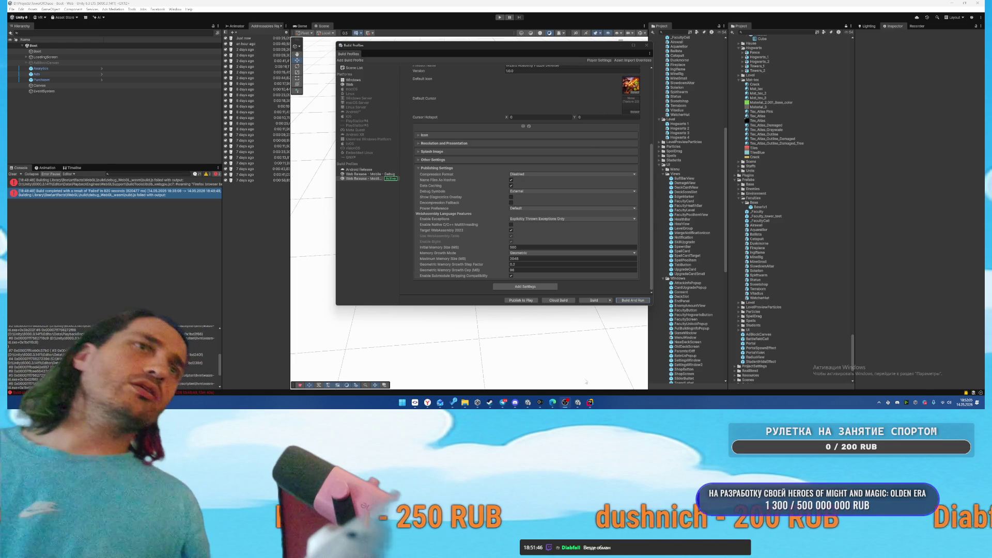
Scroll through the AI assistant's Codex requirements table in Rider, then return to Unity
key(alt+Tab)
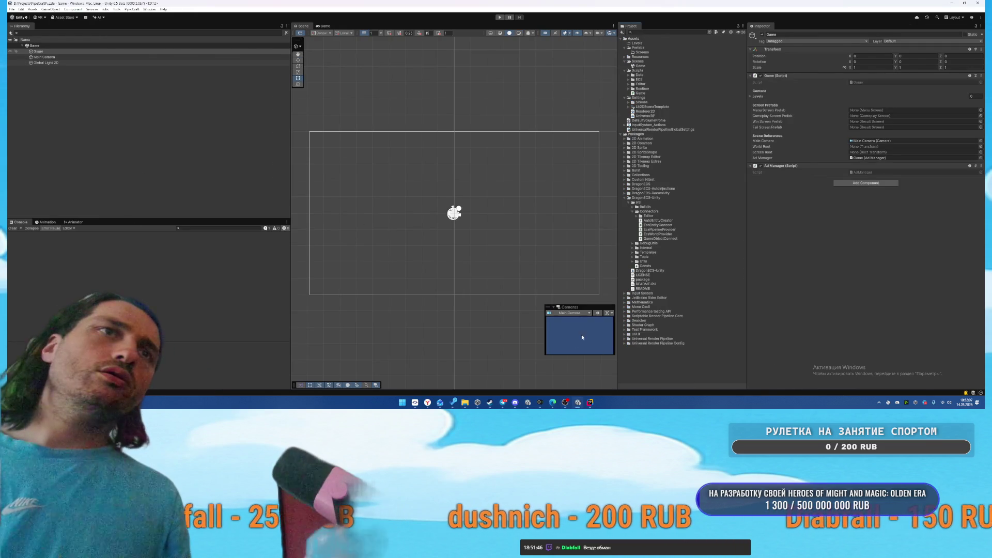
click(590, 403)
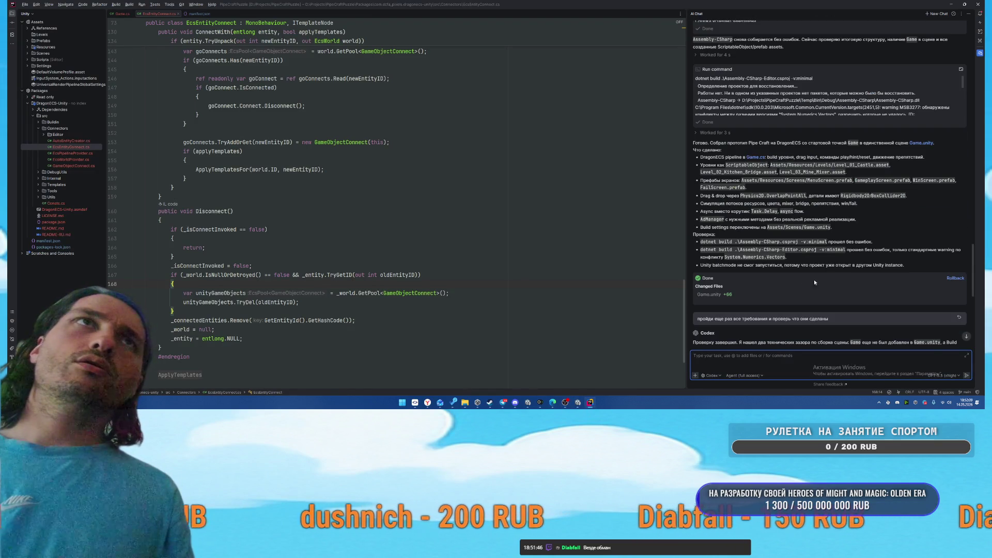
scroll(805, 285, down, 5)
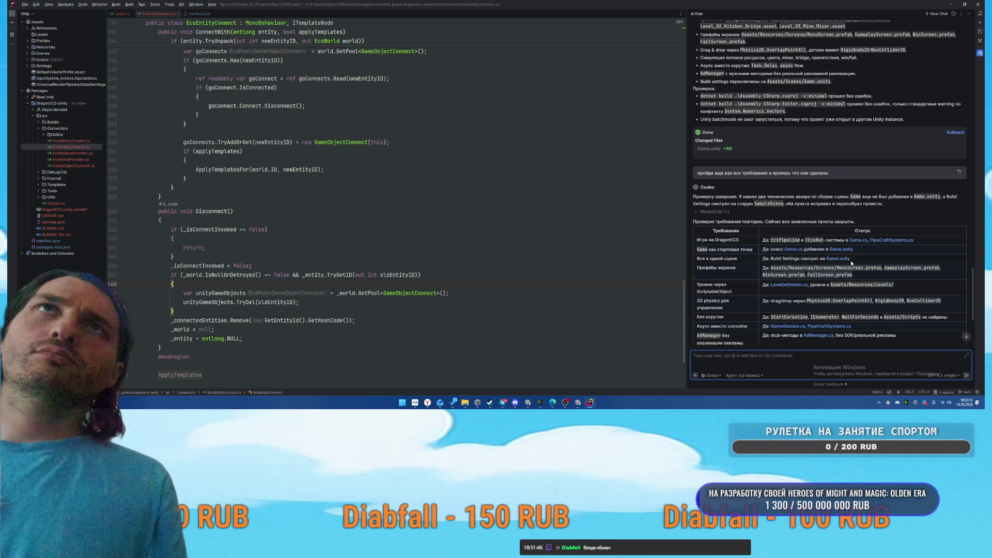
scroll(893, 215, down, 3)
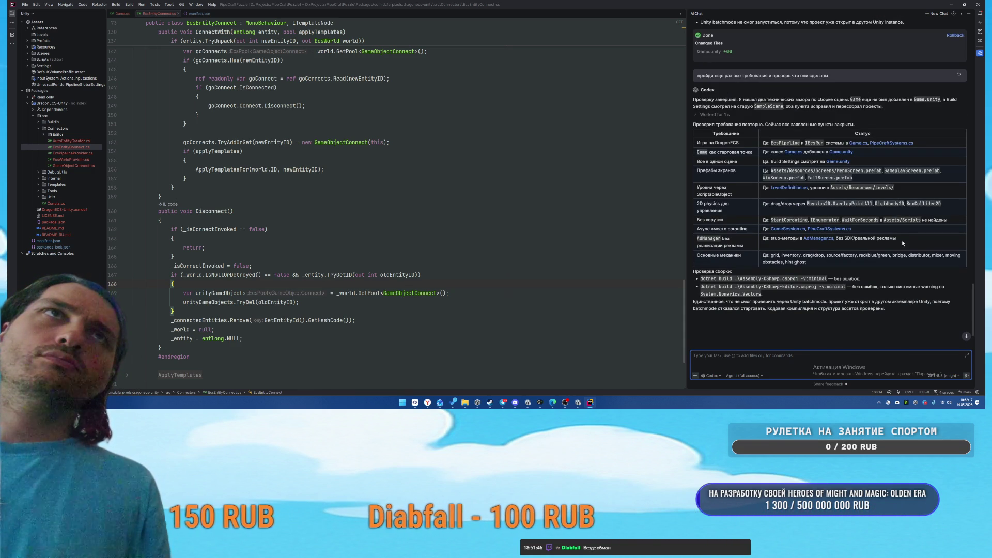
key(alt+Tab)
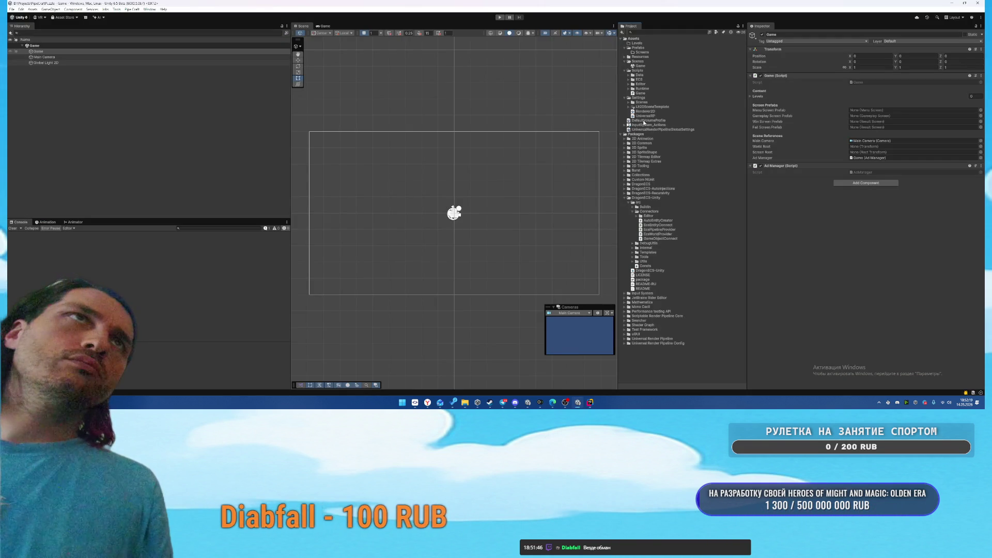
Move the four screen prefabs from Resources/Screens into Prefabs/Screens
double_click(626, 57)
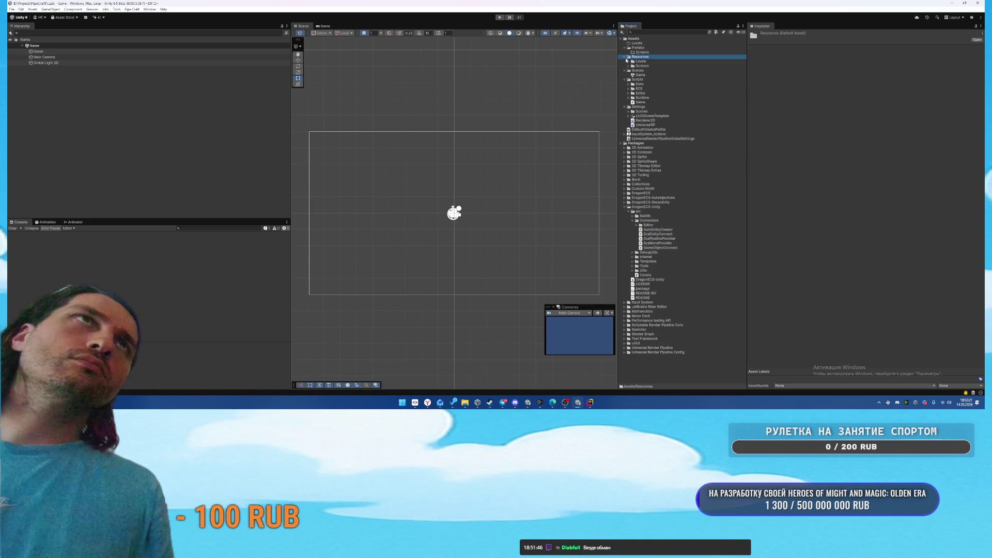
click(629, 66)
click(647, 71)
shift+click(648, 84)
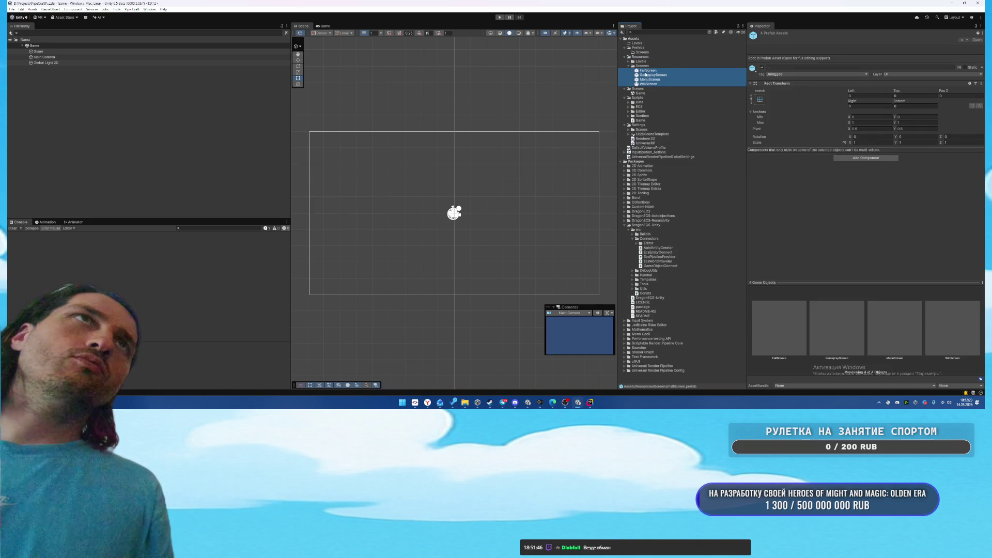
click(652, 72)
key(Down)
key(Down)
key(Down)
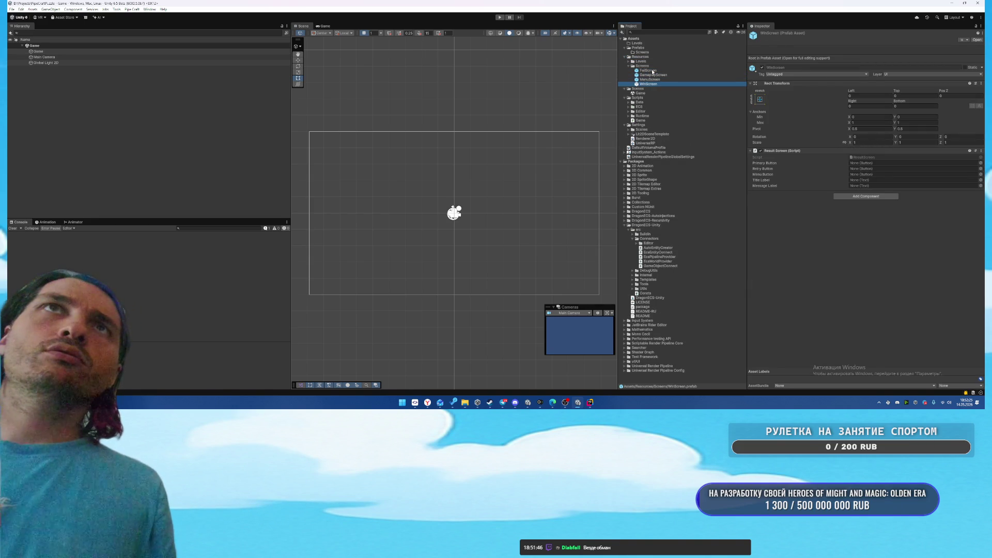
shift+click(652, 72)
drag(652, 72, 642, 52)
Delete the empty Resources/Screens folder and check the prefabs in Prefabs/Screens
click(641, 61)
key(Right)
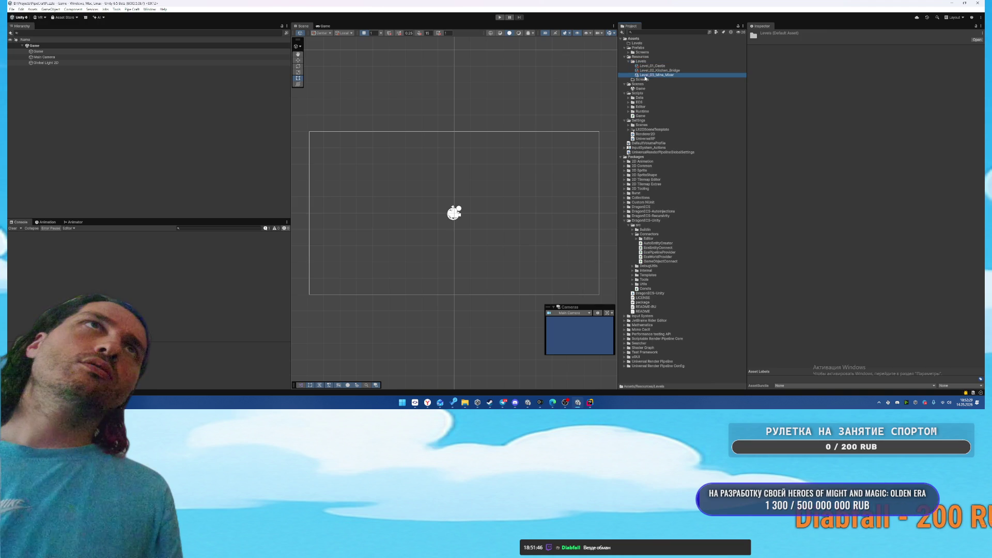
key(Down)
key(Down)
key(Down)
click(643, 80)
key(Delete)
key(Return)
click(629, 52)
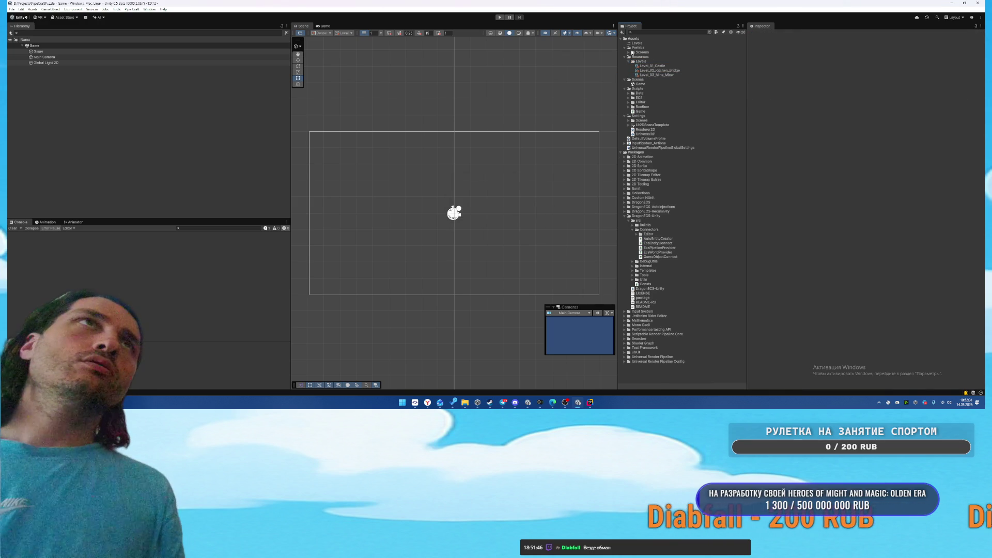
click(628, 53)
click(647, 57)
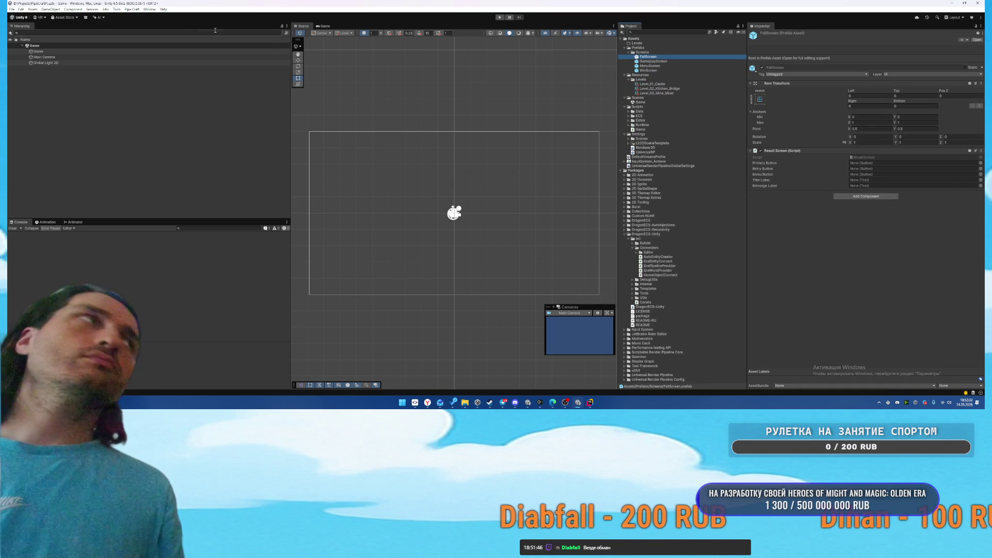
Assign the MenuScreen, GameplayScreen, WinScreen and FailScreen prefabs to the Game object's slots
click(92, 52)
click(980, 112)
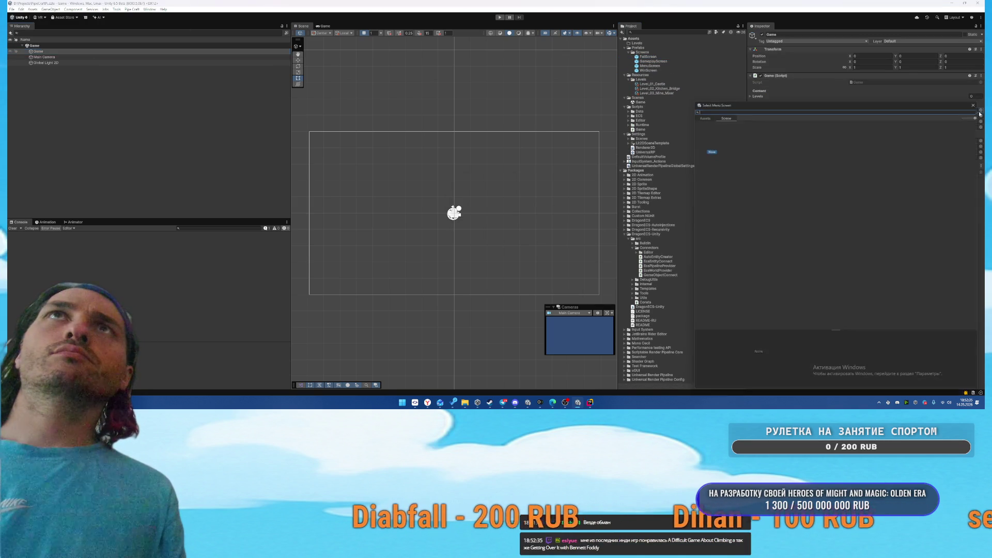
key(Escape)
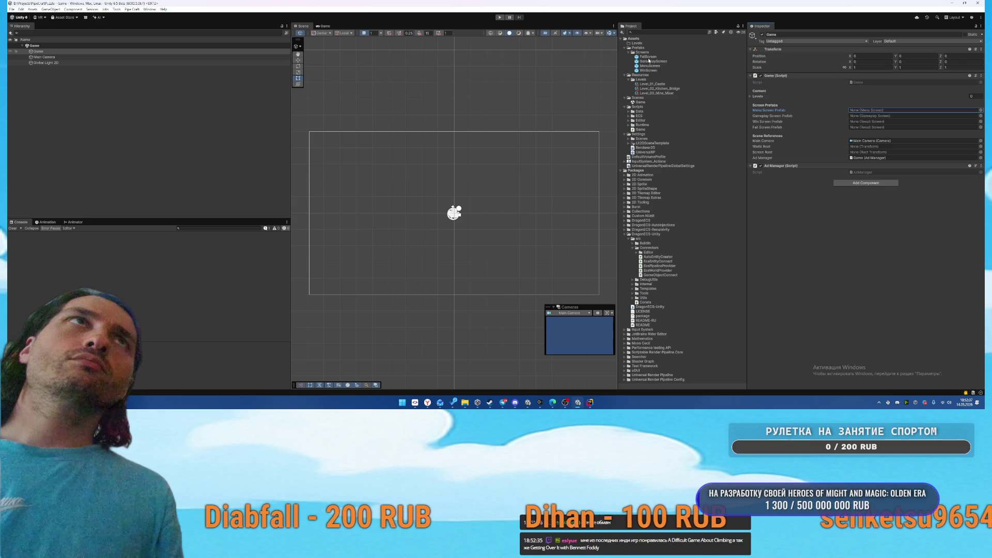
mouse_move(645, 66)
mouse_down()
mouse_move(878, 110)
mouse_move(666, 63)
mouse_move(870, 117)
mouse_up()
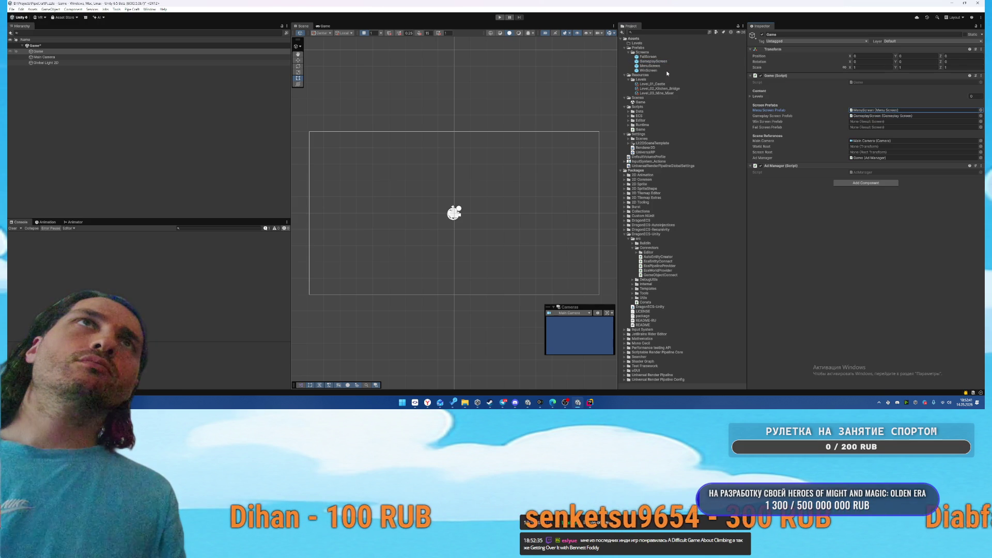
drag(648, 70, 879, 122)
drag(640, 57, 878, 127)
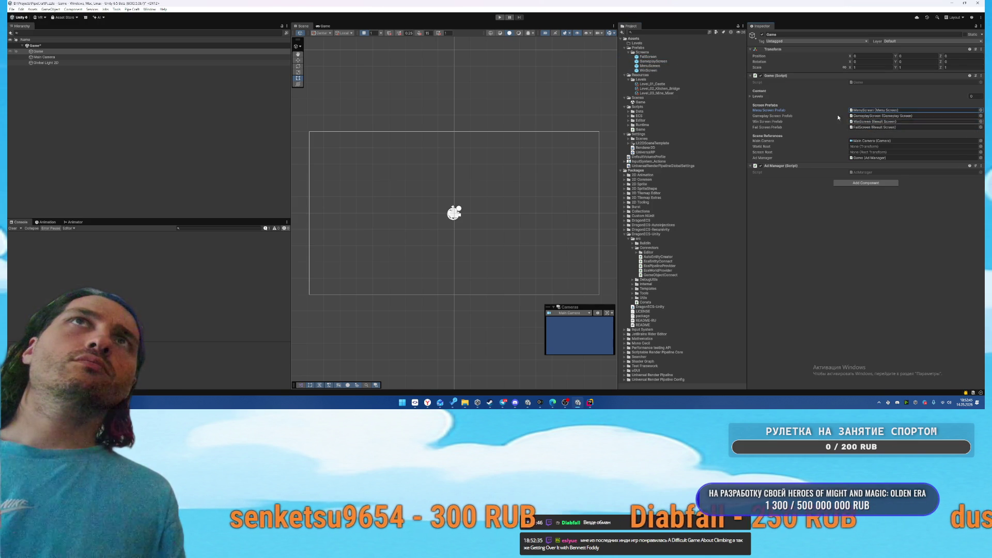
double_click(654, 56)
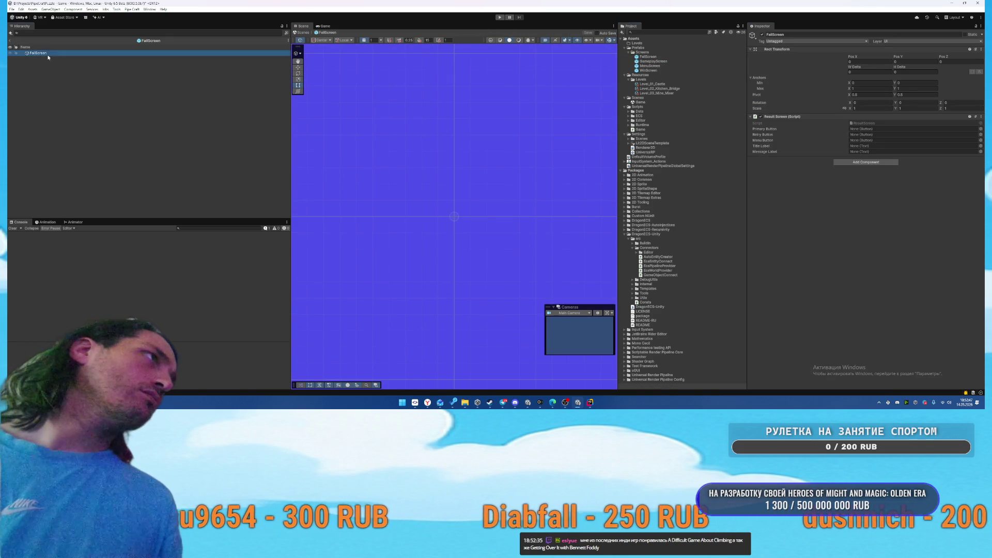
click(10, 40)
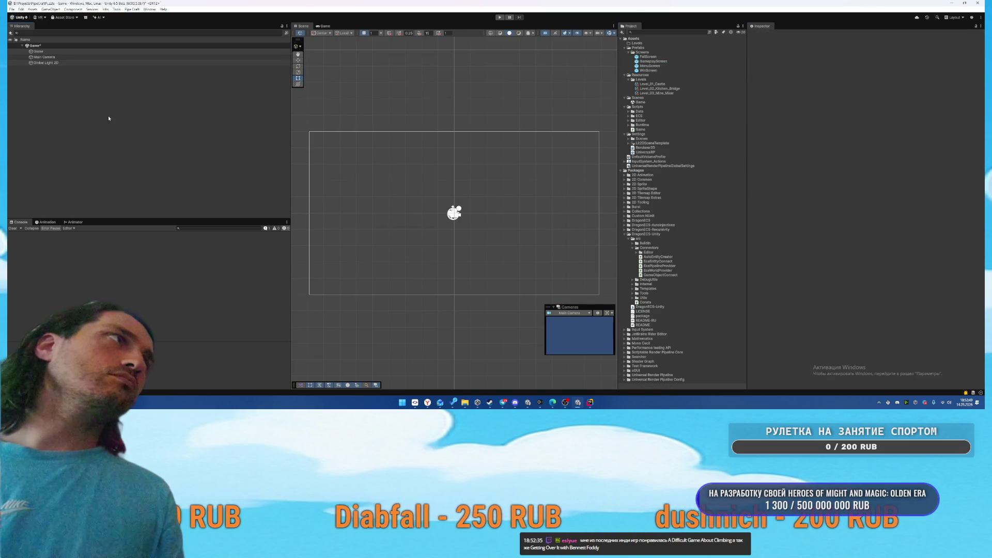
Set the Game object as the world root and add Level_01_Castle to the Levels list
click(40, 51)
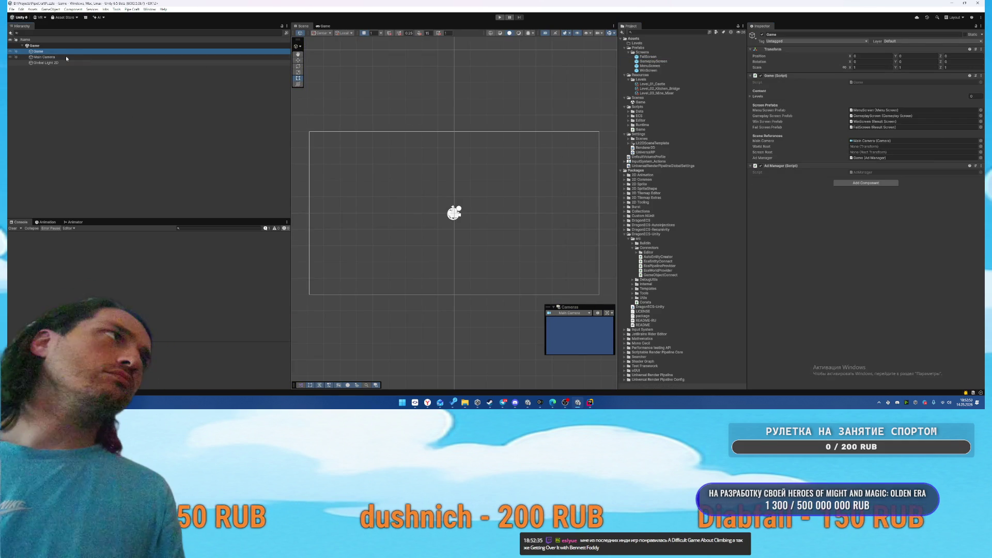
drag(56, 54, 875, 149)
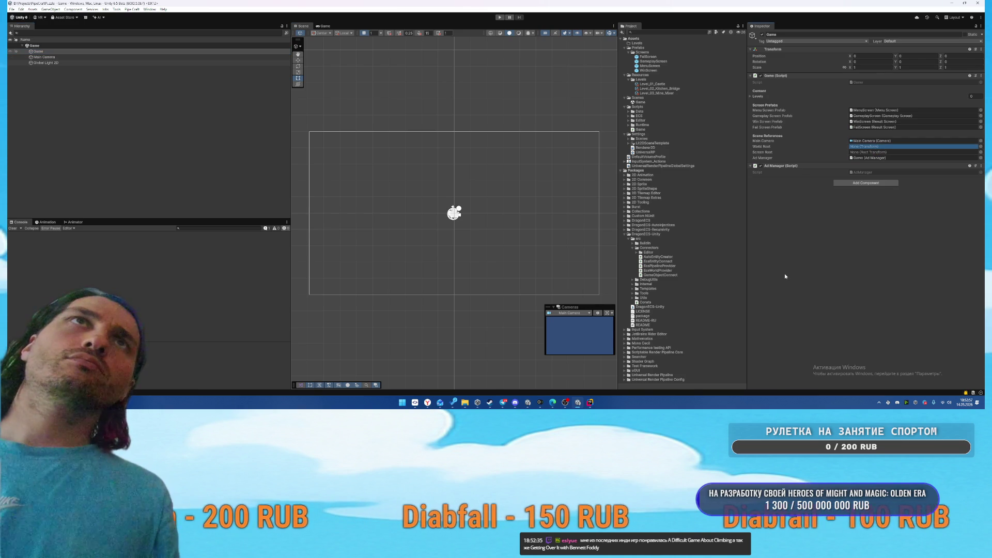
click(758, 97)
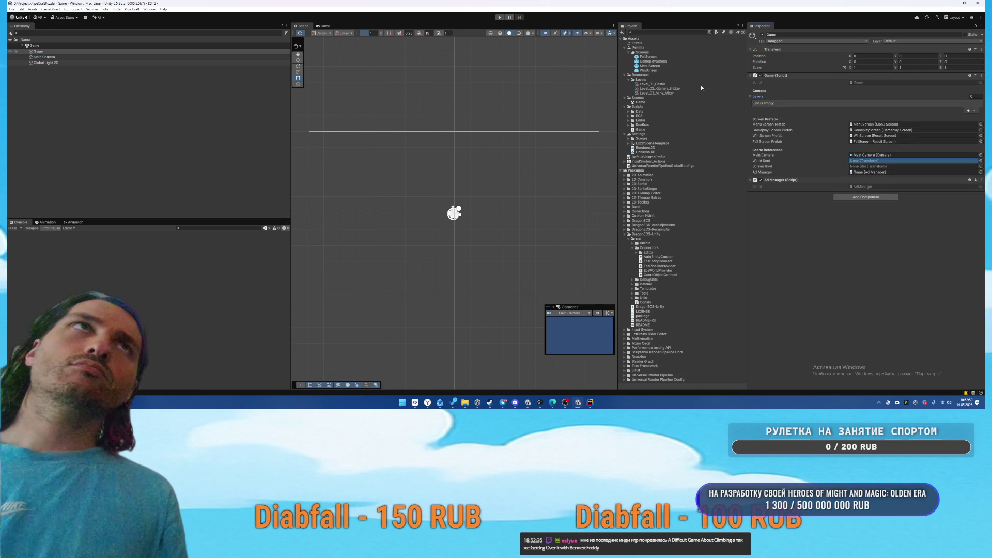
drag(646, 84, 783, 100)
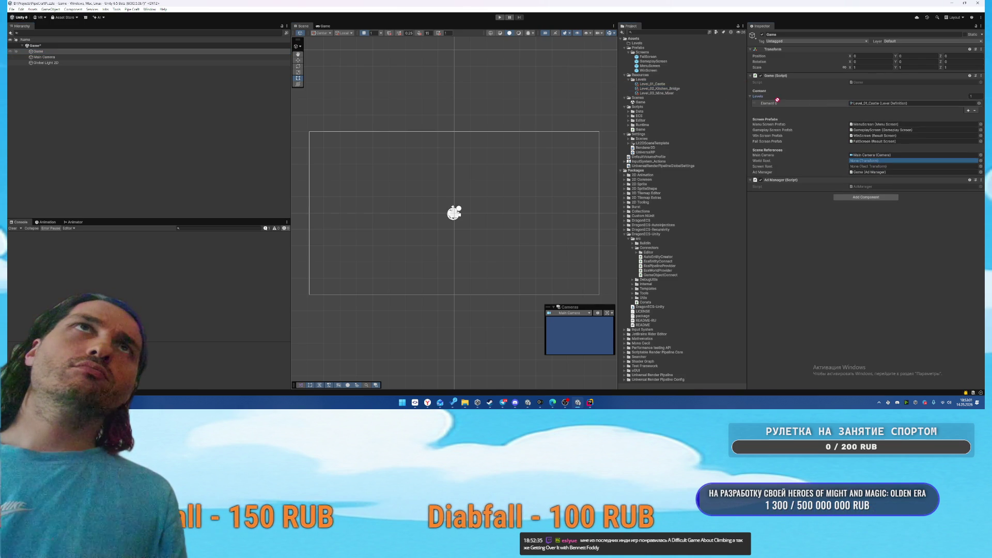